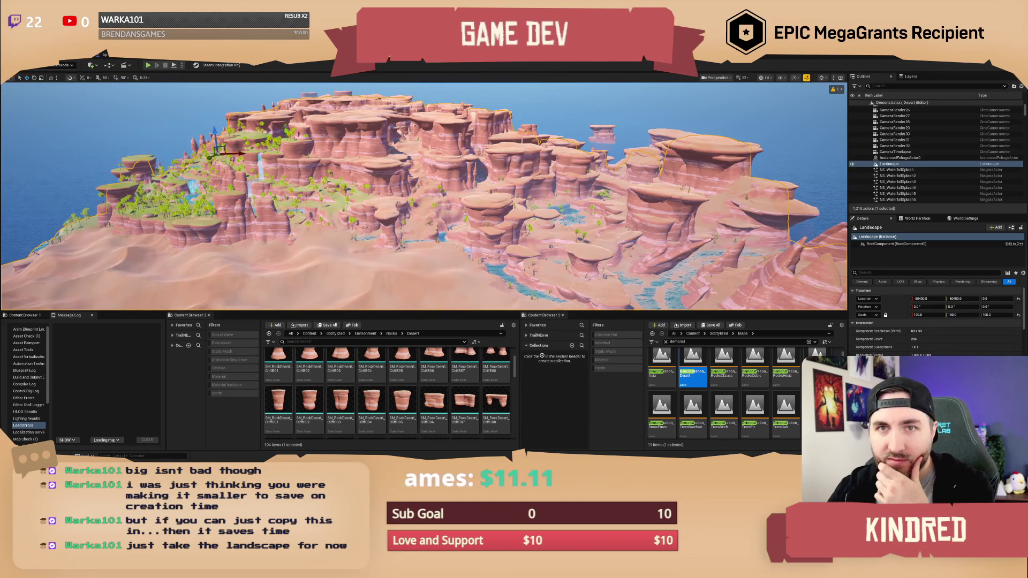
Step: Load the TrailMap level from File > Recent Levels
click(22, 58)
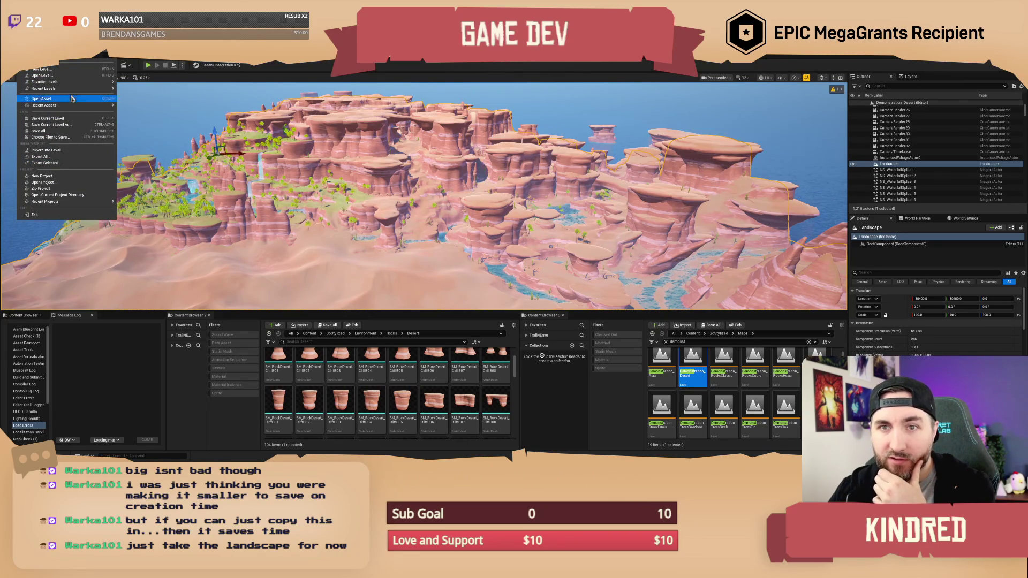
mouse_move(105, 89)
click(153, 105)
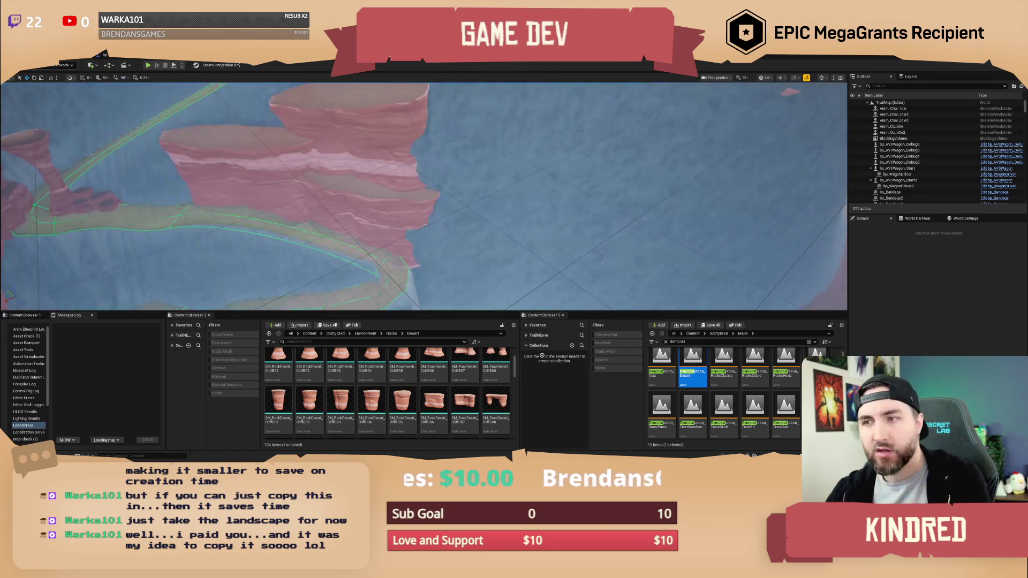
Step: Fly over TrailMap's desert canyons, river and snowy mountains, adjusting camera speed with the wheel
scroll(600, 257, down, 5)
scroll(424, 193, up, 2)
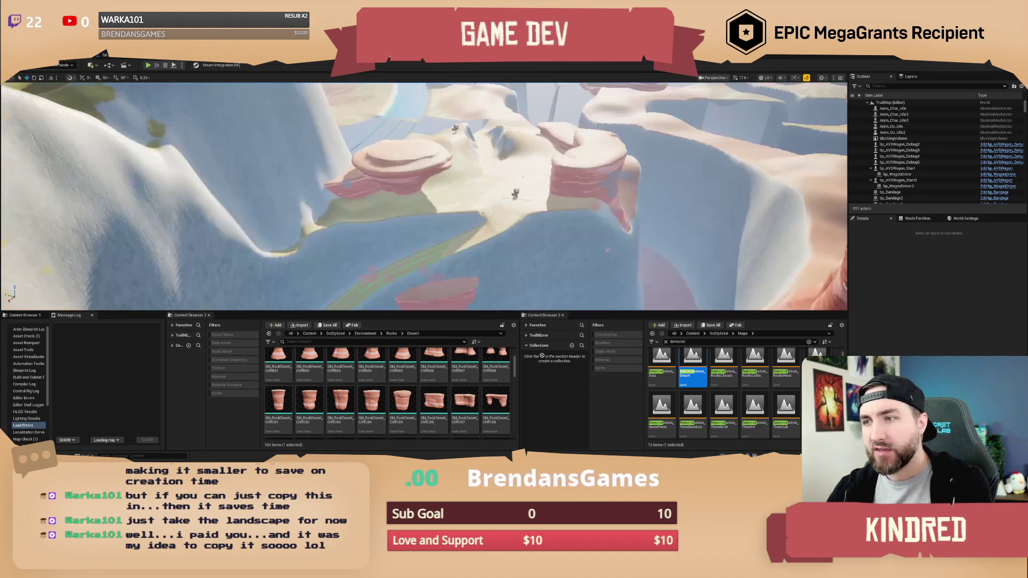
scroll(424, 196, up, 2)
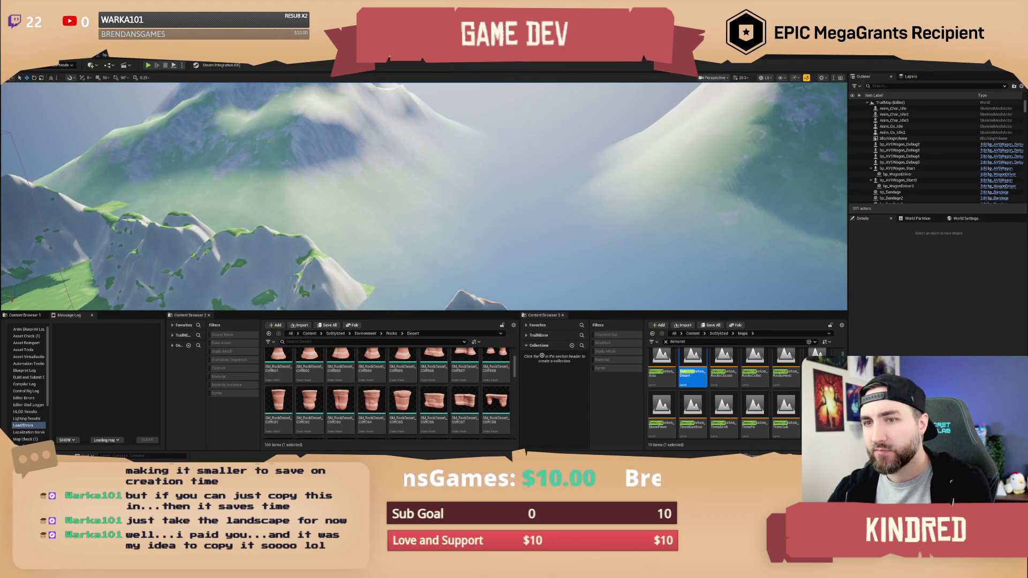
scroll(593, 216, down, 1)
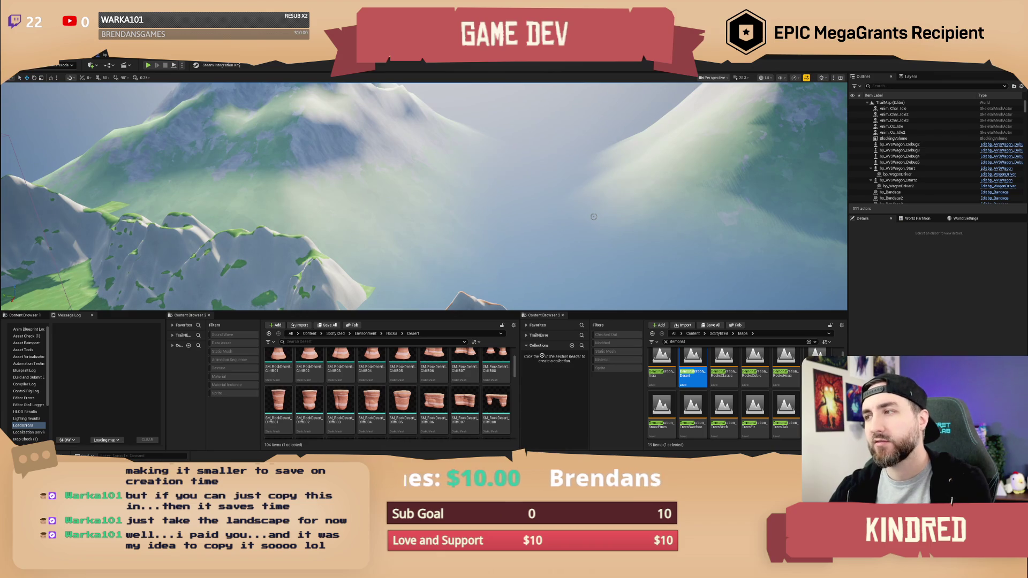
scroll(593, 217, down, 5)
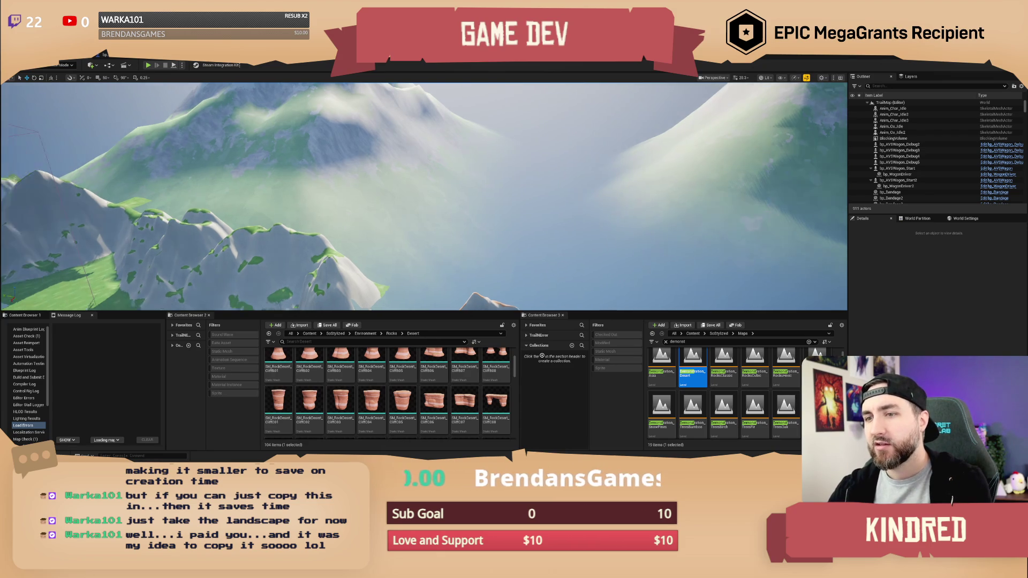
scroll(424, 196, up, 2)
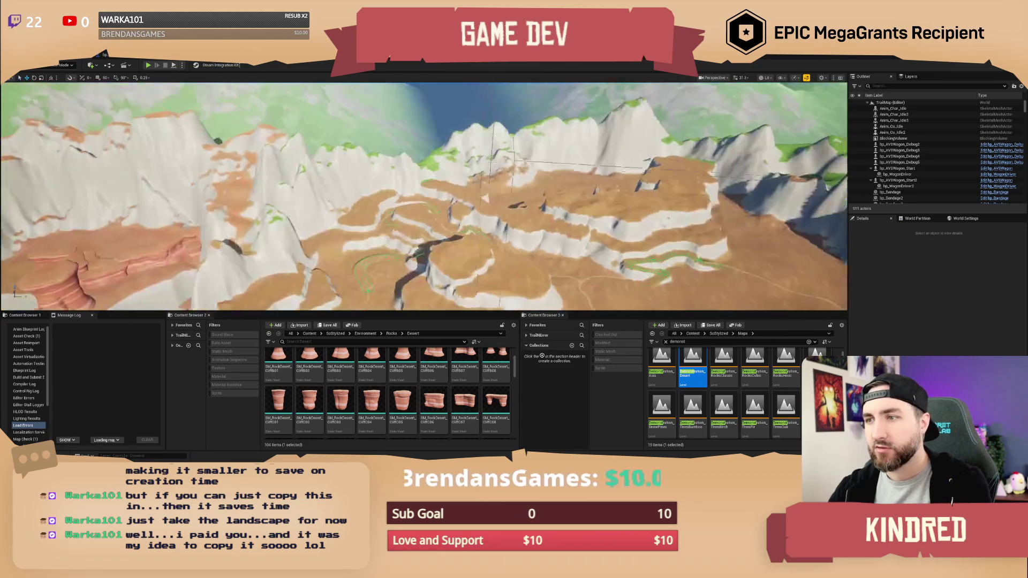
scroll(424, 197, up, 3)
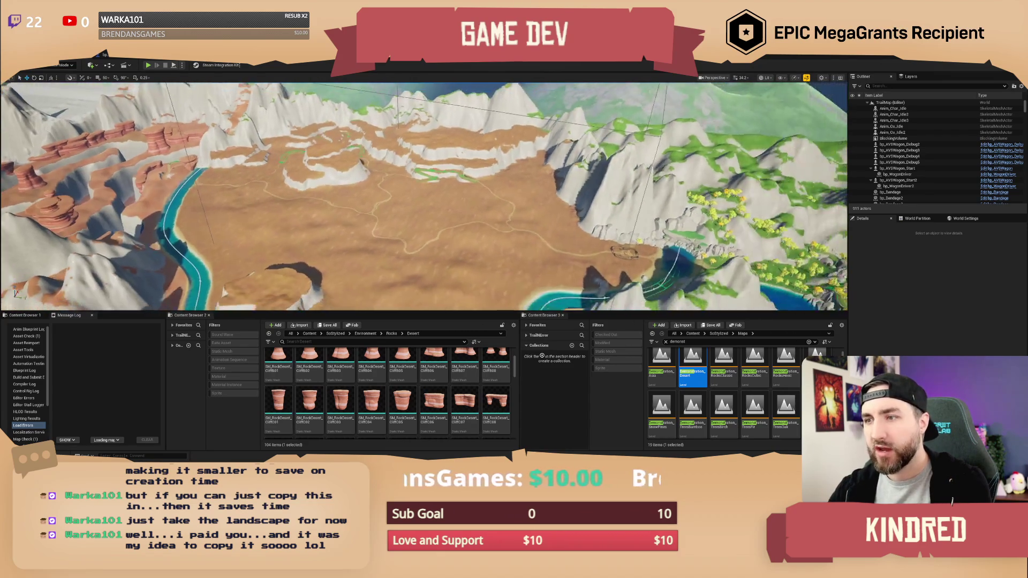
scroll(424, 196, up, 1)
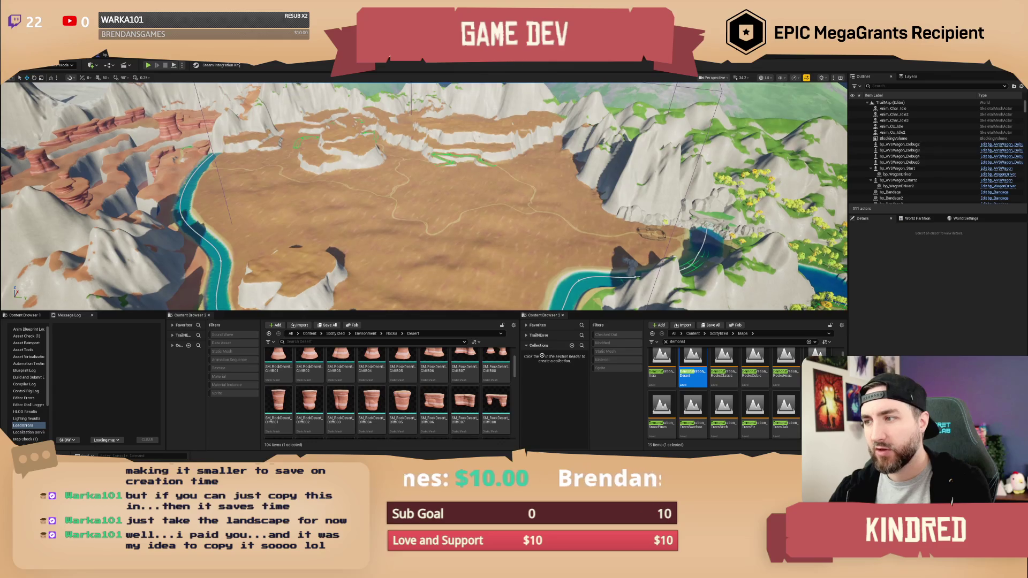
scroll(424, 197, up, 1)
scroll(594, 214, down, 1)
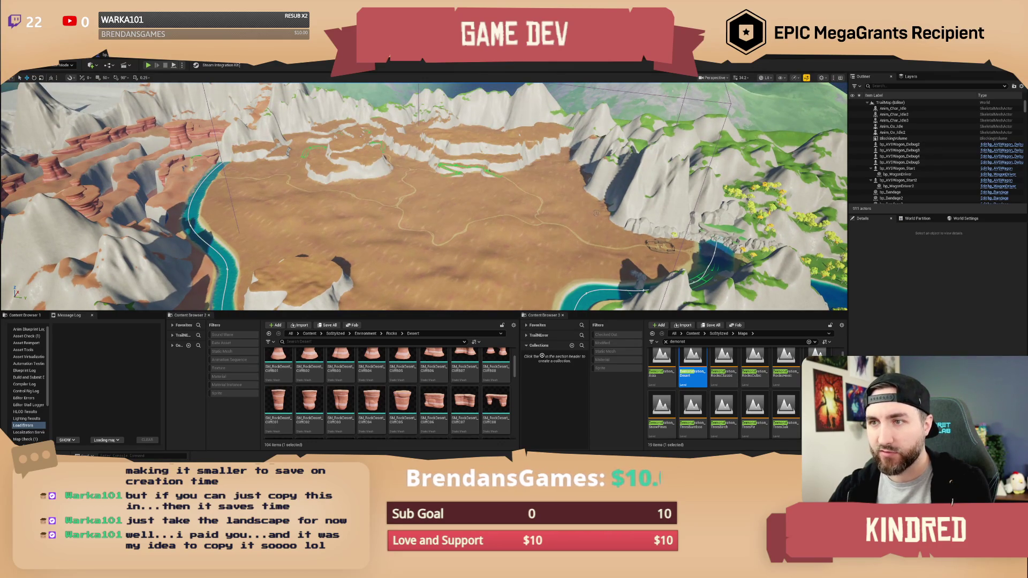
scroll(596, 213, up, 10)
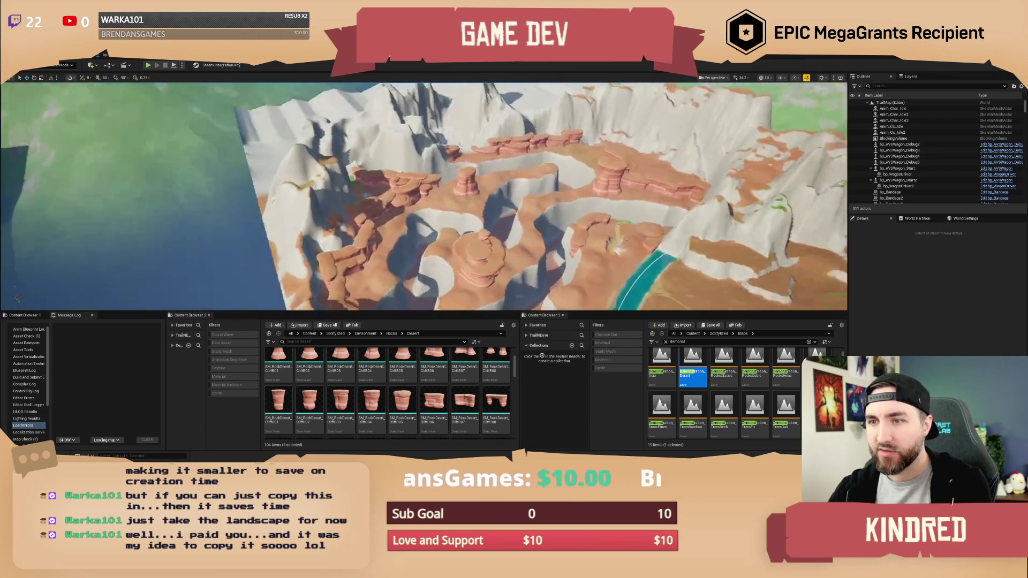
scroll(424, 197, up, 8)
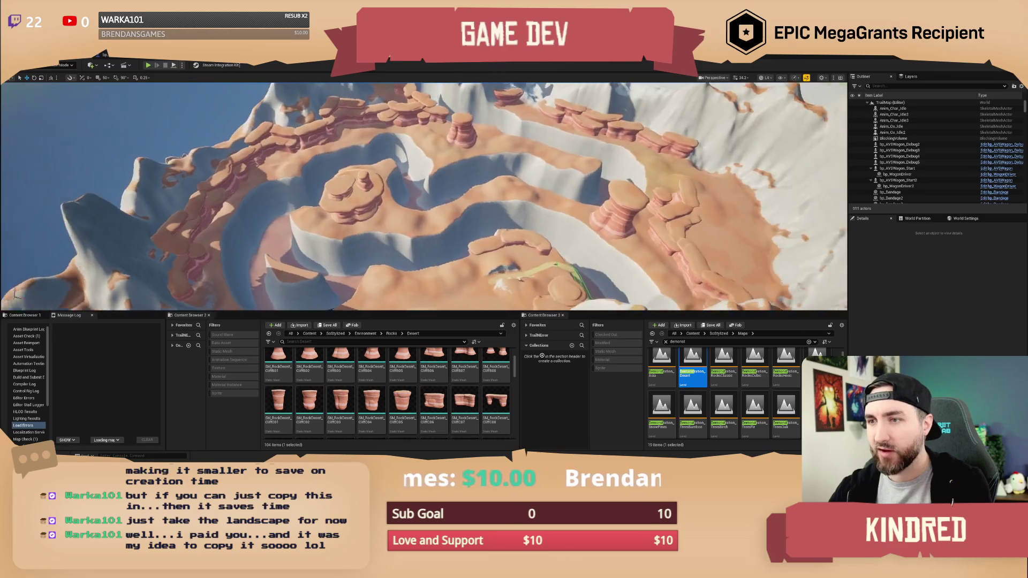
scroll(604, 208, down, 5)
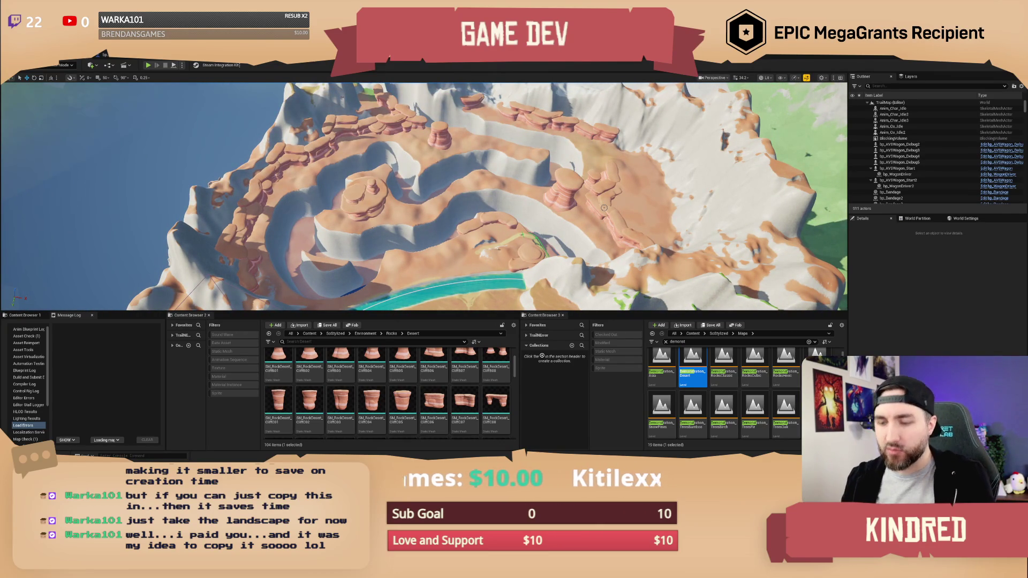
drag(603, 207, 648, 188)
mouse_move(536, 204)
mouse_down()
mouse_move(535, 235)
mouse_move(506, 260)
mouse_up()
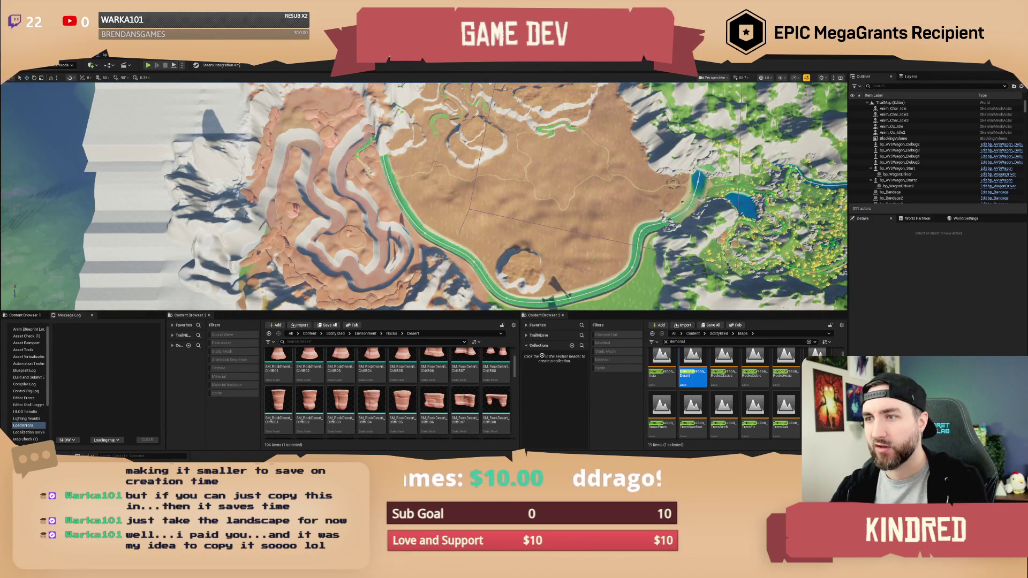
drag(514, 214, 493, 214)
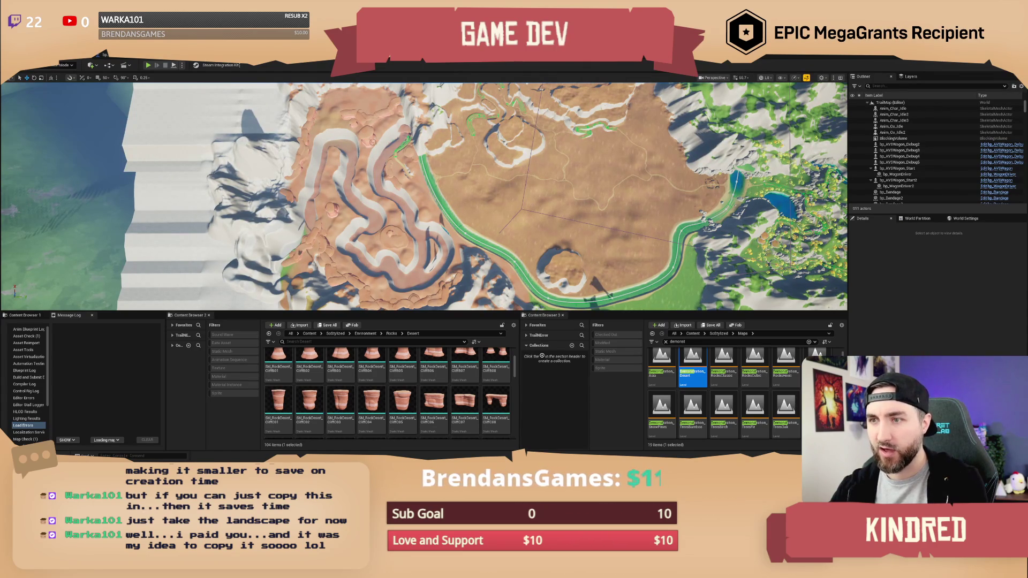
mouse_move(423, 196)
mouse_down()
mouse_move(423, 144)
mouse_move(551, 191)
mouse_up()
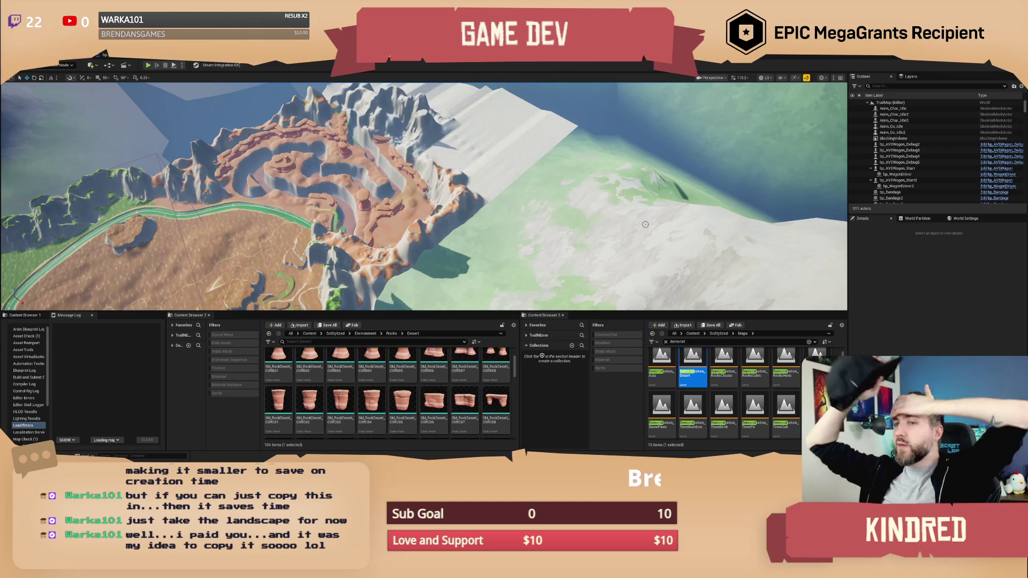
Step: Select and frame Landscape2, then drag it right beside the main canyon terrain
click(645, 225)
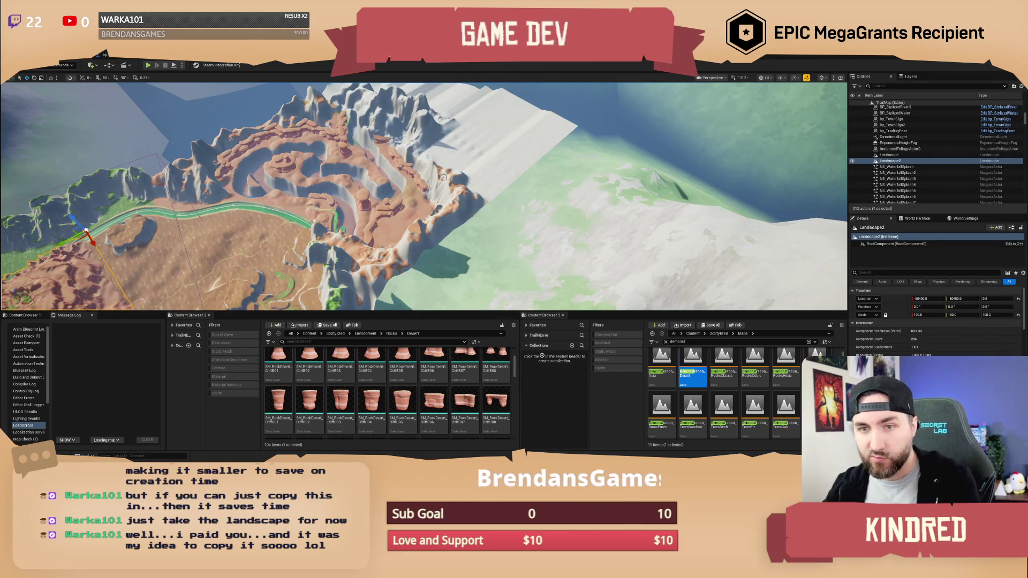
key(f)
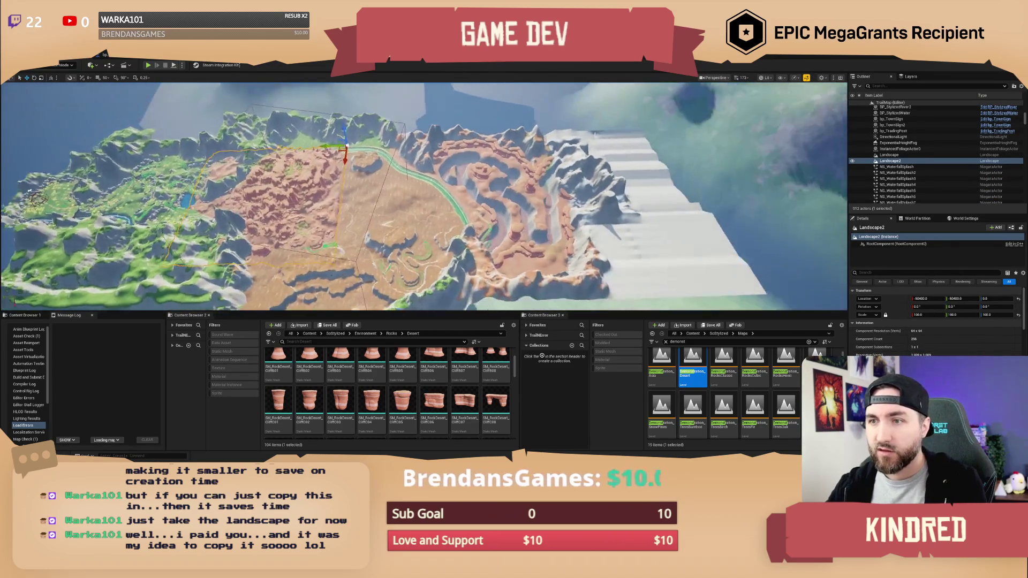
drag(325, 154, 546, 155)
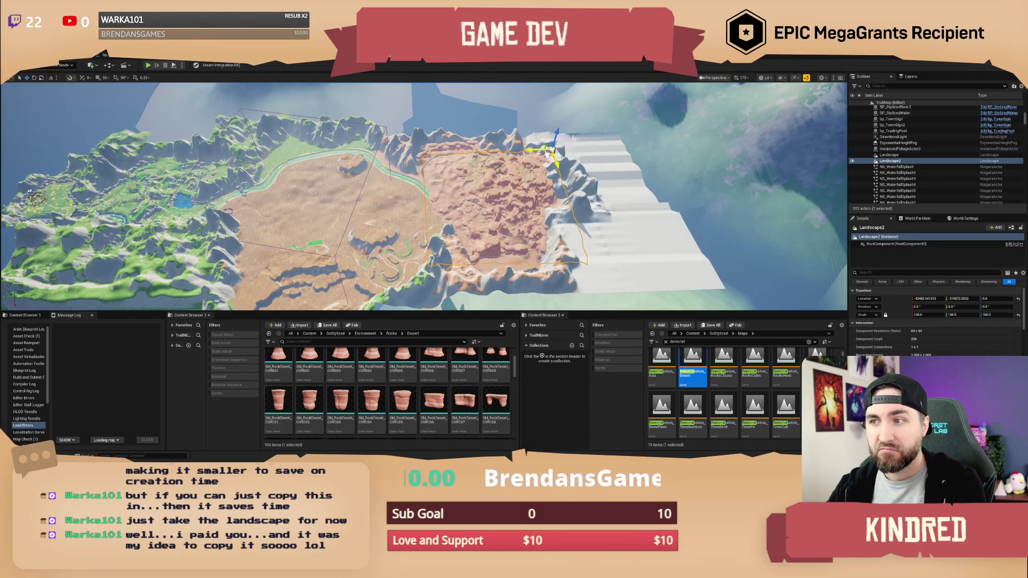
drag(547, 153, 567, 157)
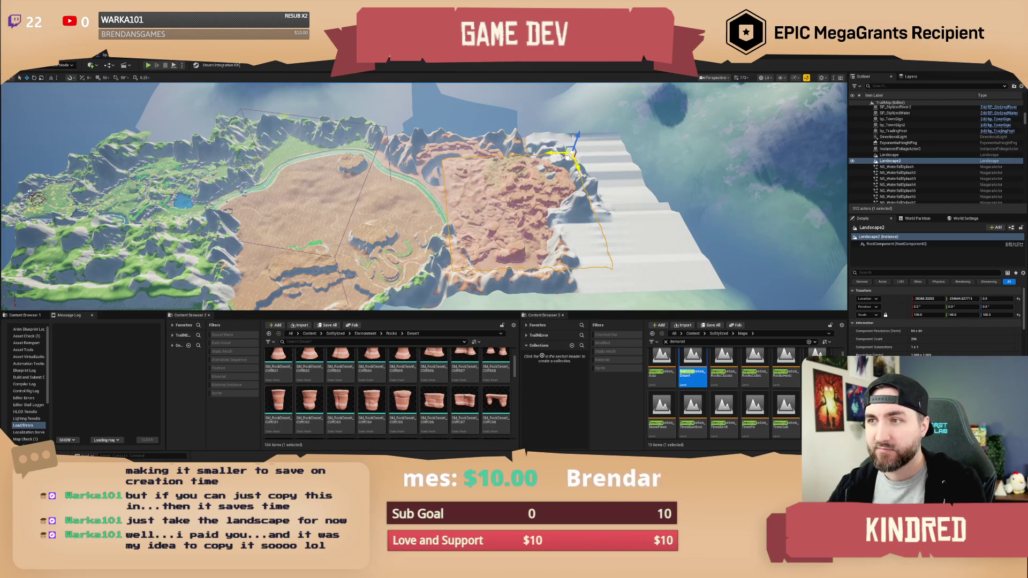
mouse_move(567, 157)
mouse_down()
mouse_move(546, 208)
mouse_move(541, 158)
mouse_move(538, 174)
mouse_up()
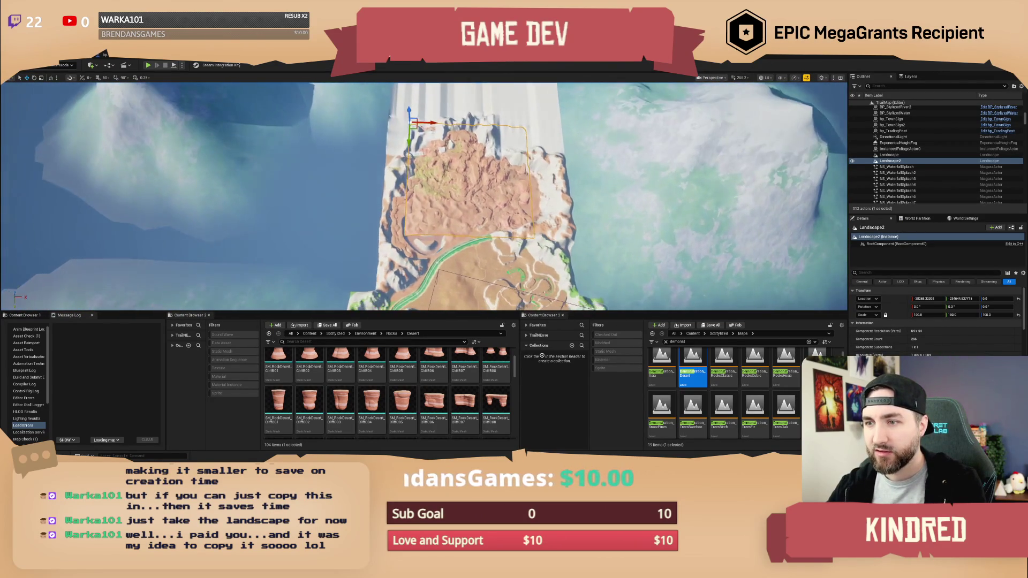
mouse_move(415, 129)
mouse_down()
mouse_move(423, 122)
mouse_move(255, 159)
mouse_up()
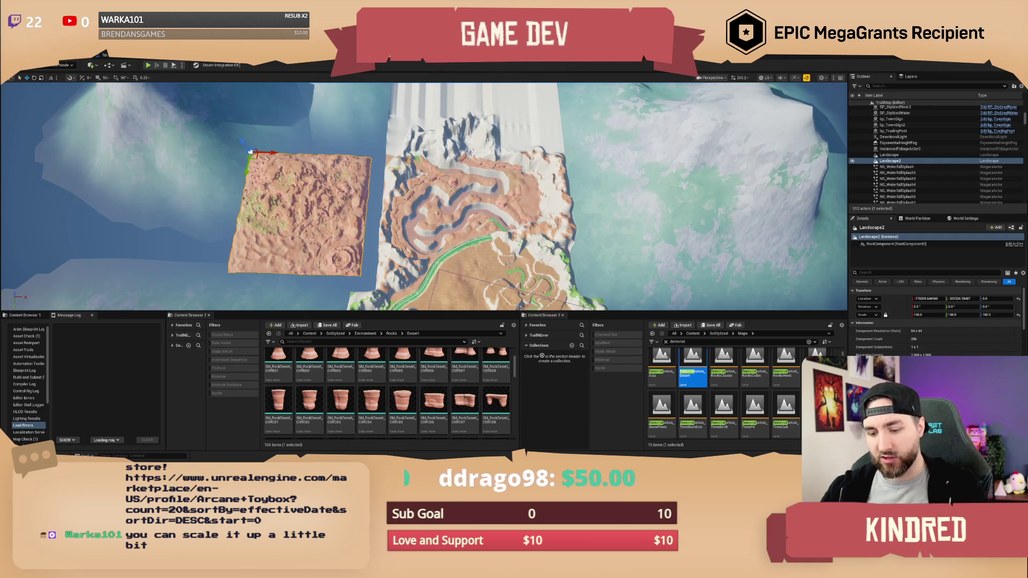
key(f)
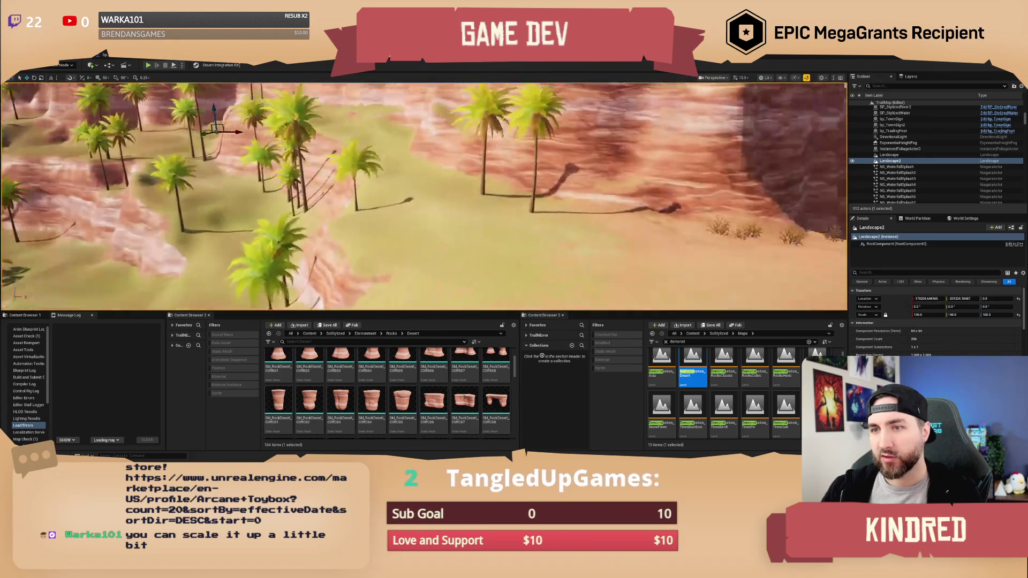
key(w)
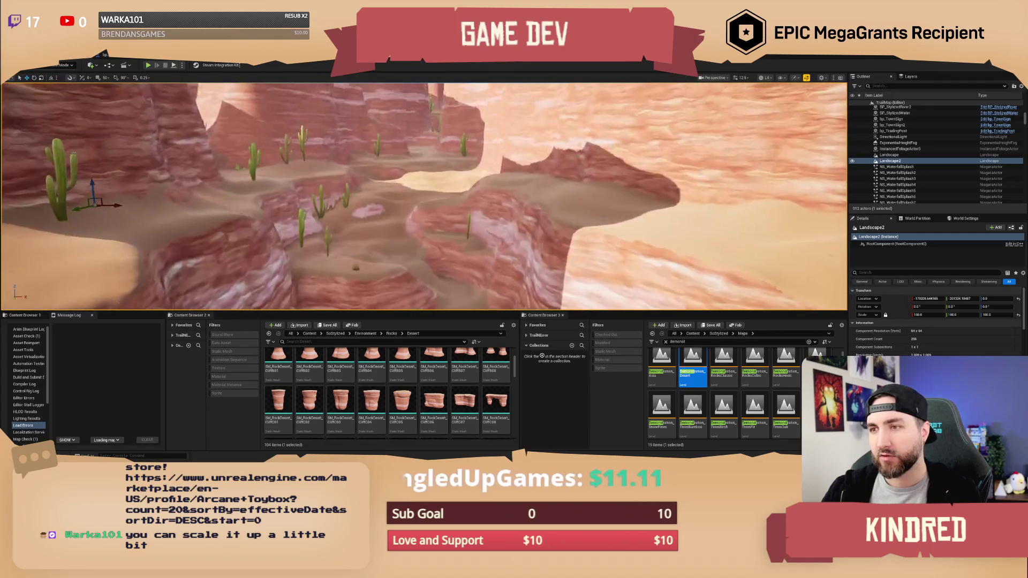
key(e)
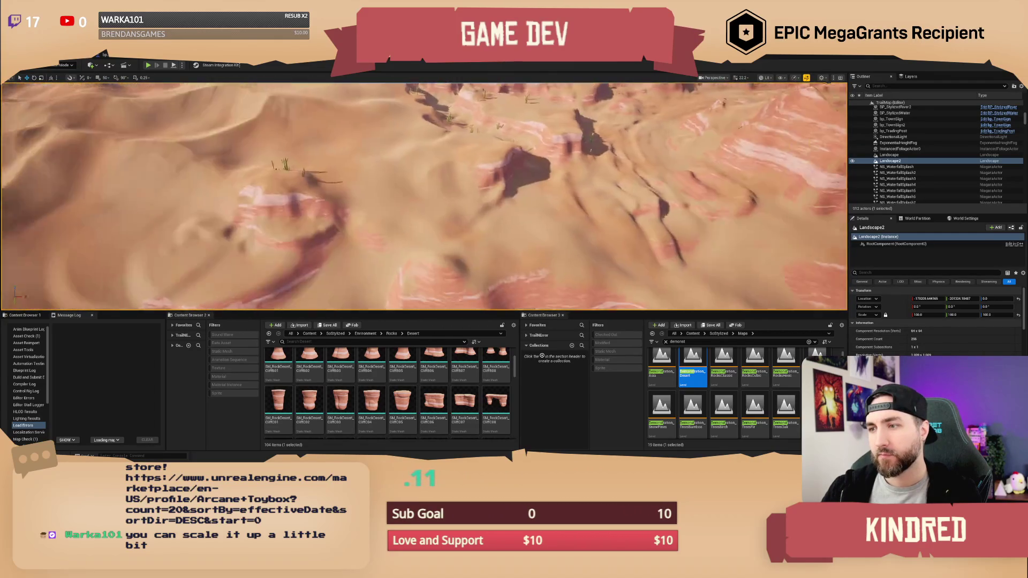
scroll(424, 196, down, 3)
key(s)
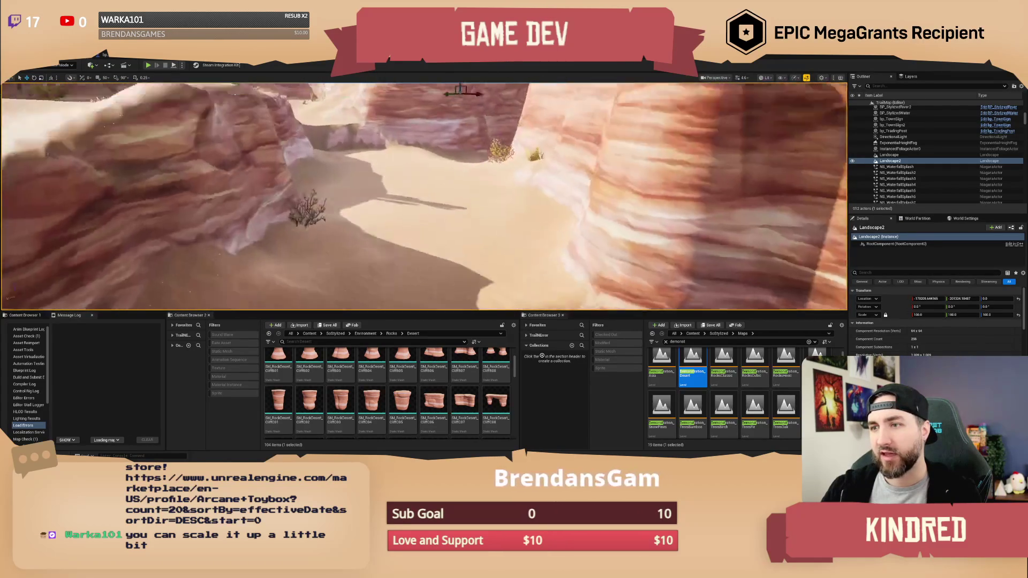
key(w)
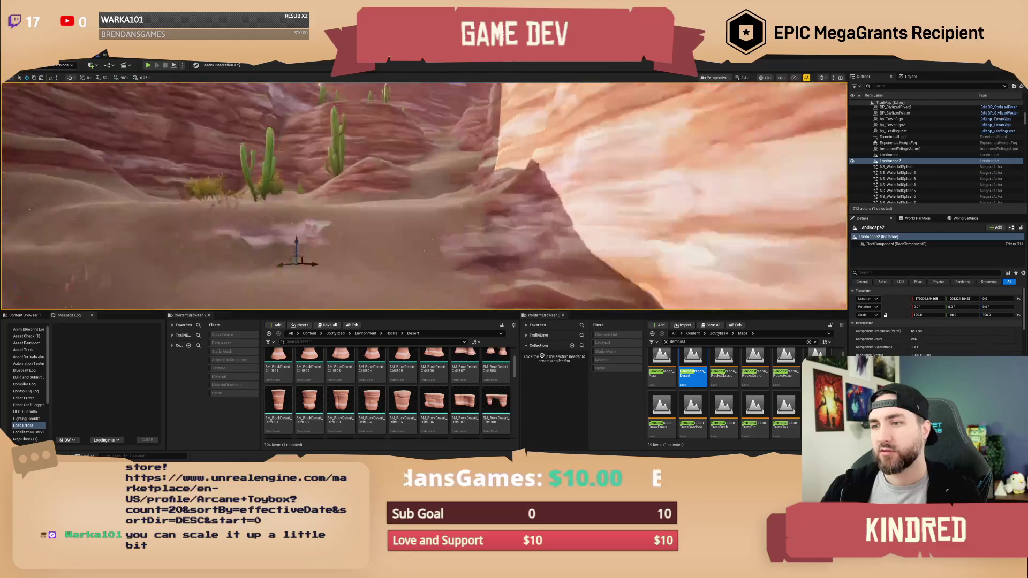
key(w)
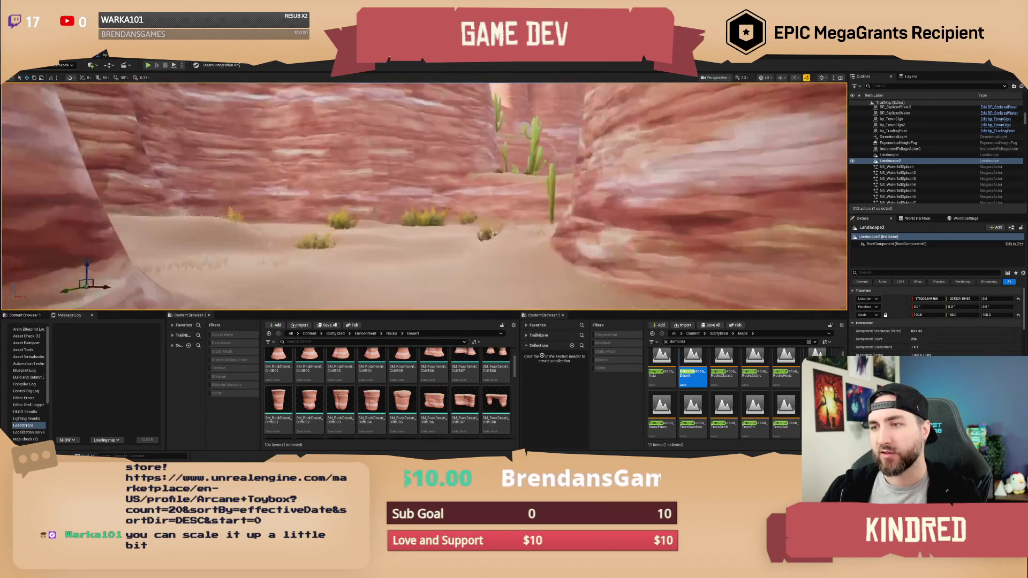
key(w)
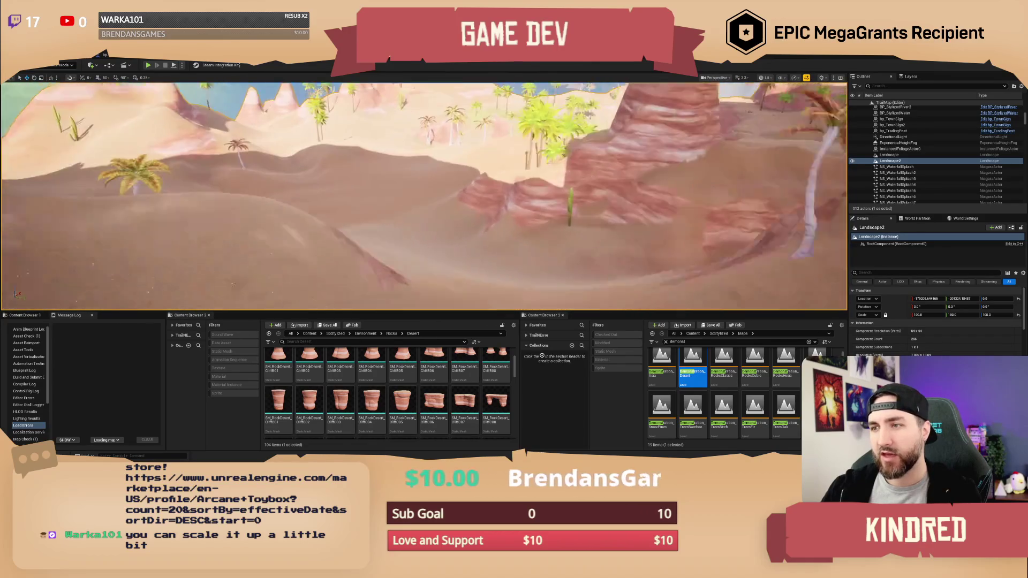
key(w)
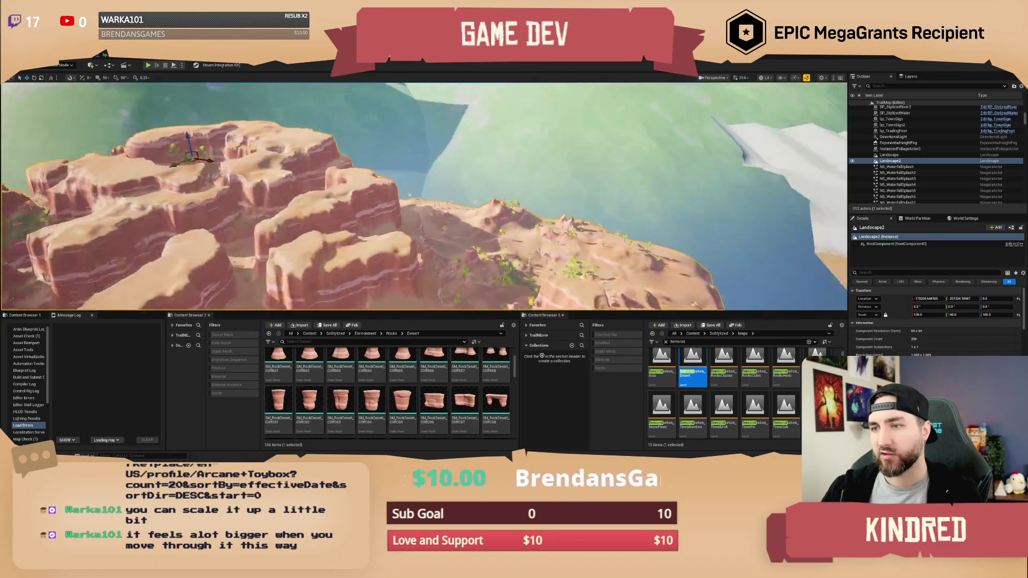
key(s)
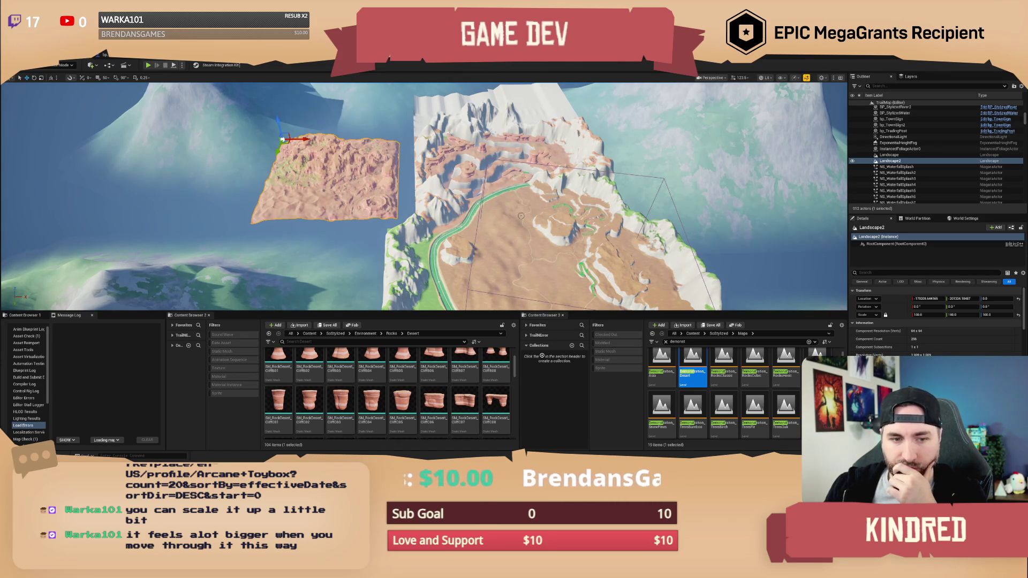
key(w)
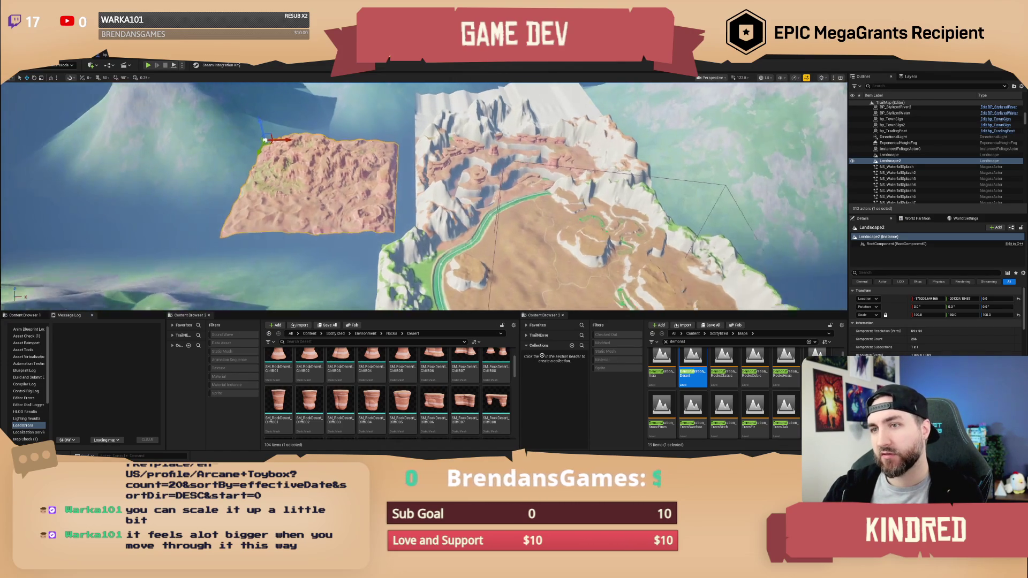
key(w)
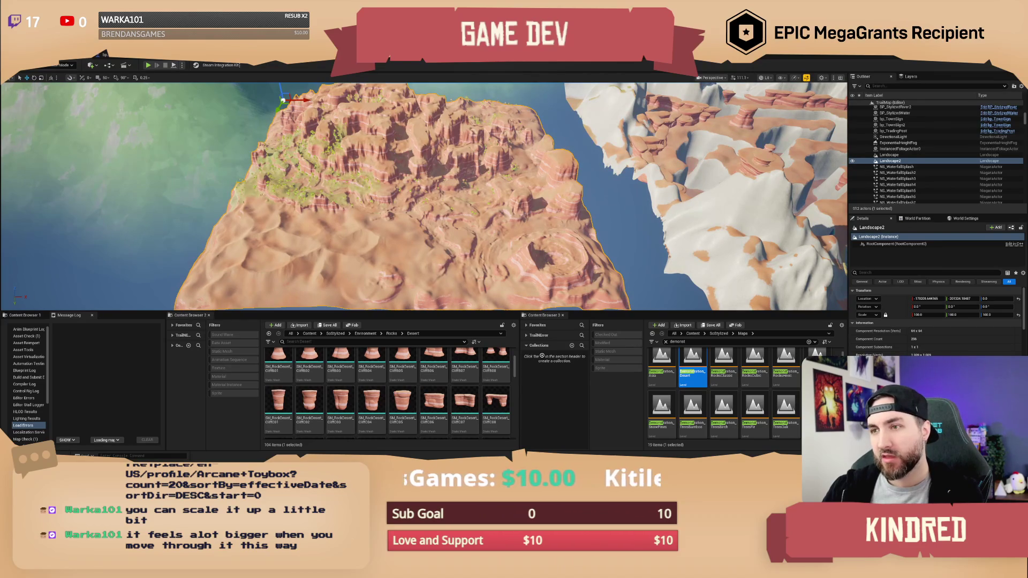
key(s)
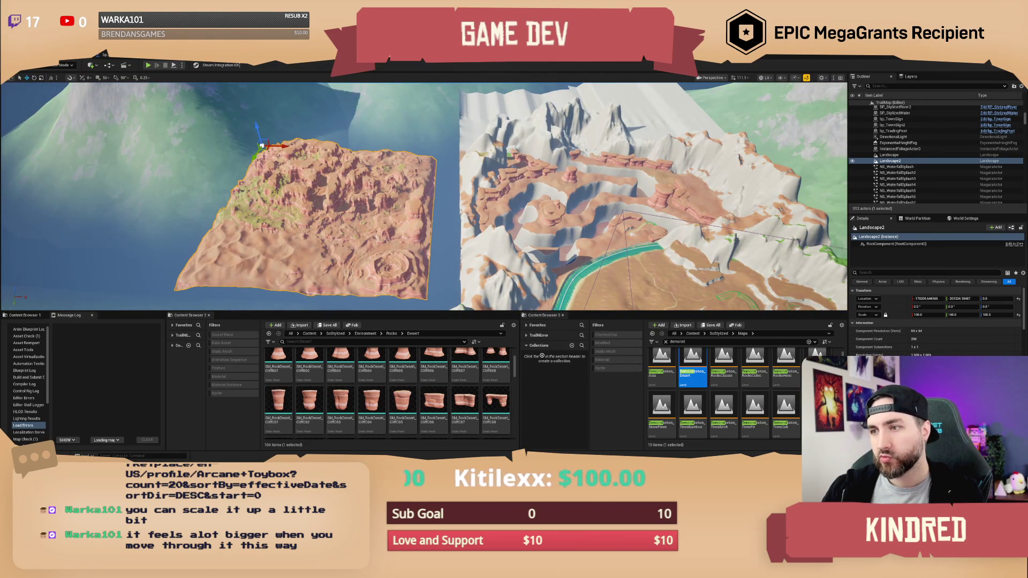
key(w)
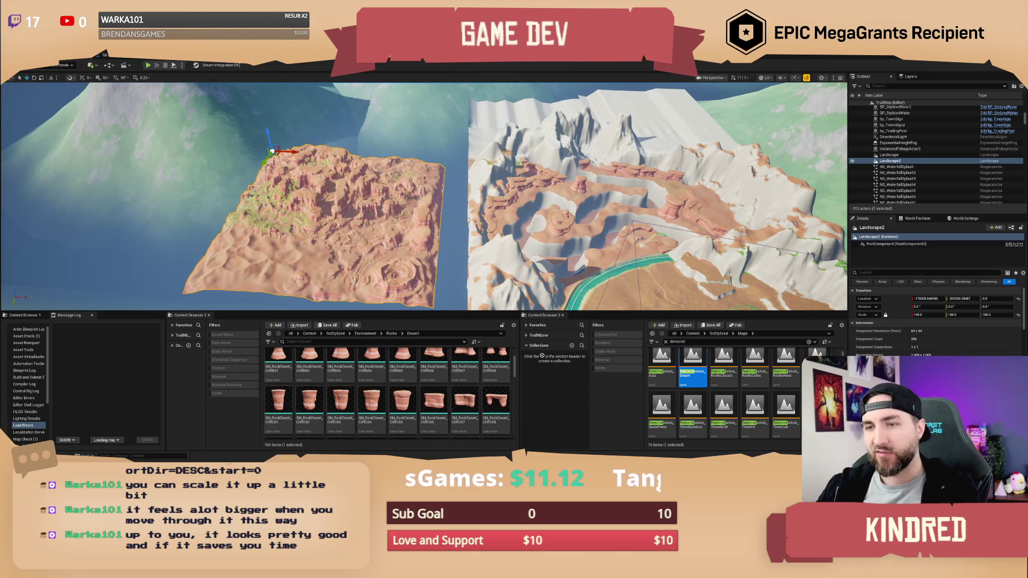
mouse_move(593, 227)
mouse_down()
mouse_move(599, 182)
mouse_move(576, 186)
mouse_up()
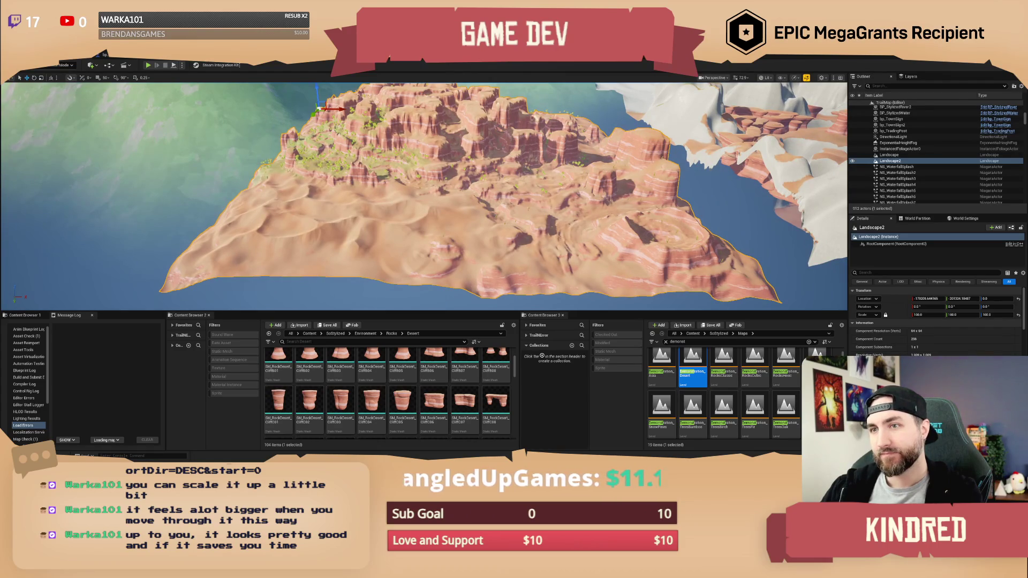
drag(576, 186, 547, 193)
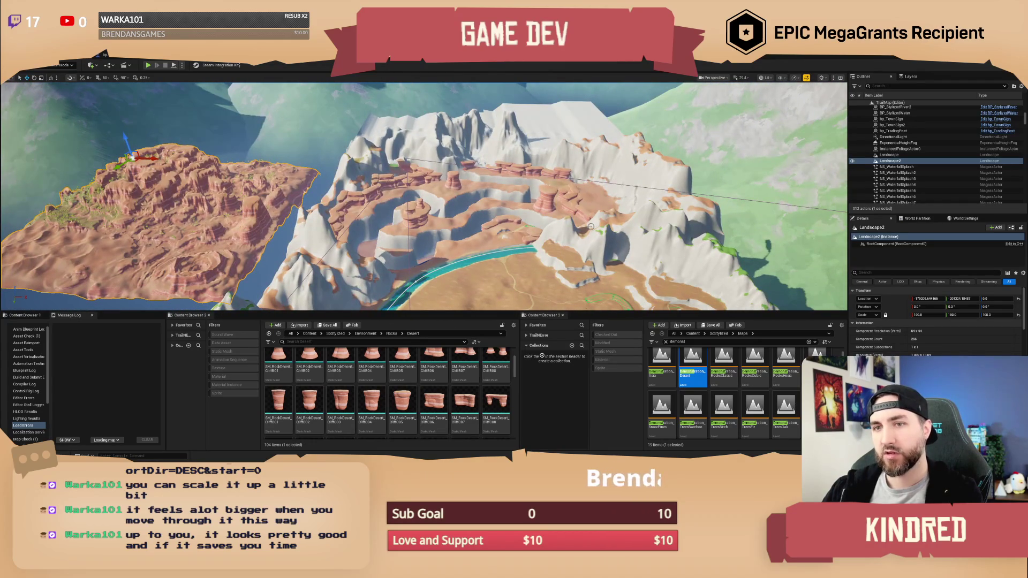
drag(546, 193, 537, 196)
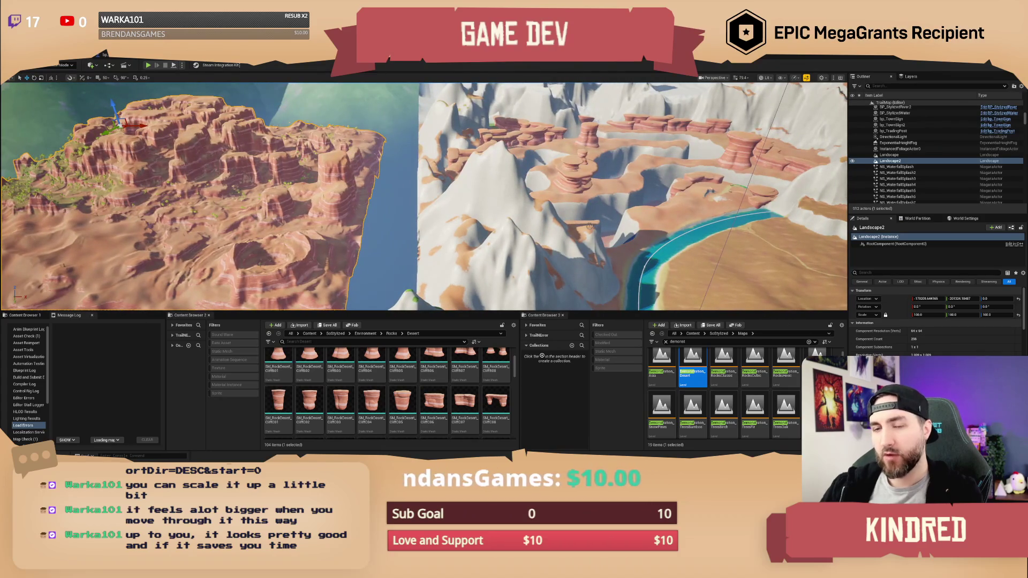
drag(538, 195, 533, 196)
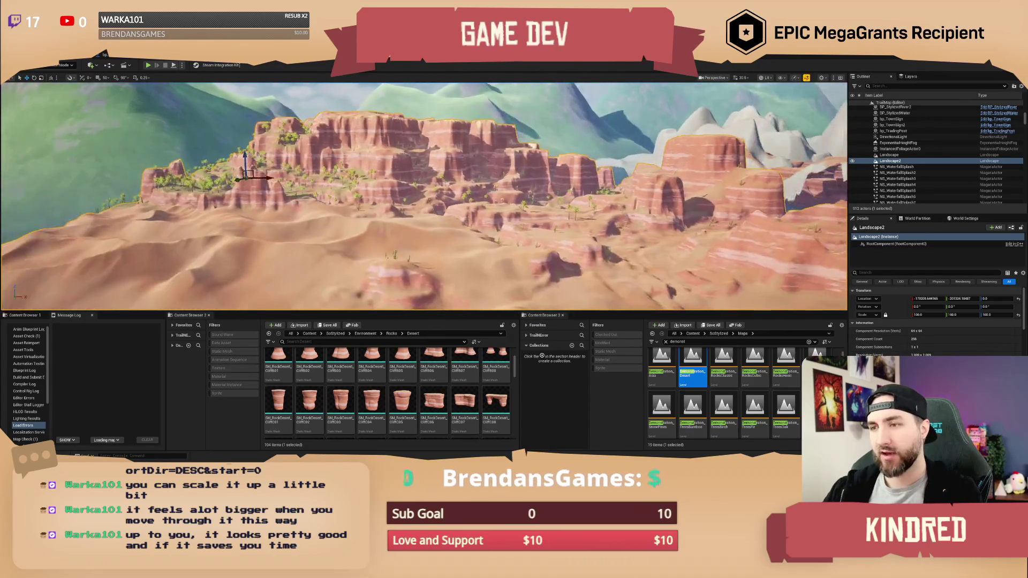
drag(533, 196, 514, 164)
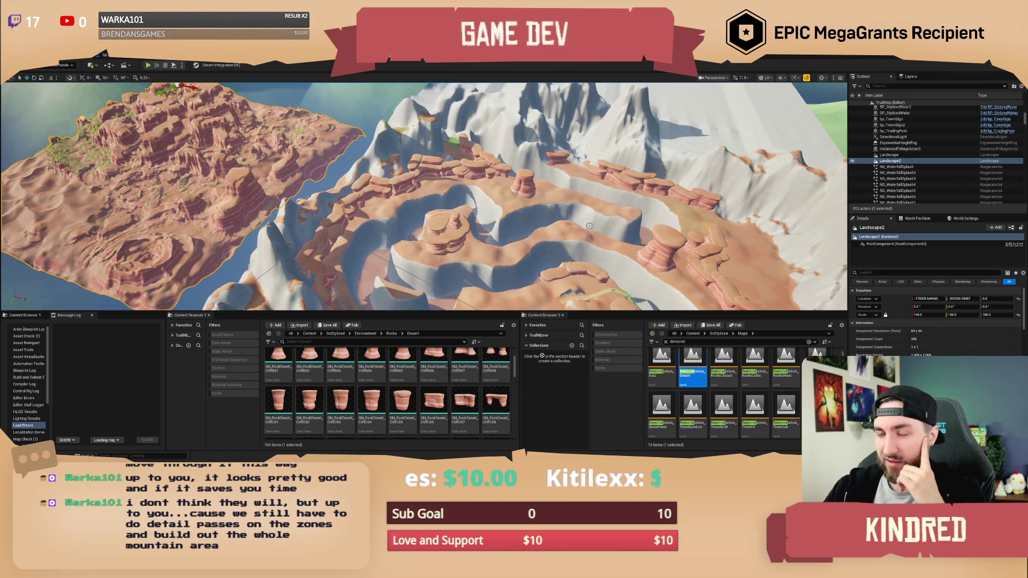
mouse_move(586, 224)
mouse_down()
mouse_move(586, 252)
mouse_move(509, 261)
mouse_move(406, 240)
mouse_up()
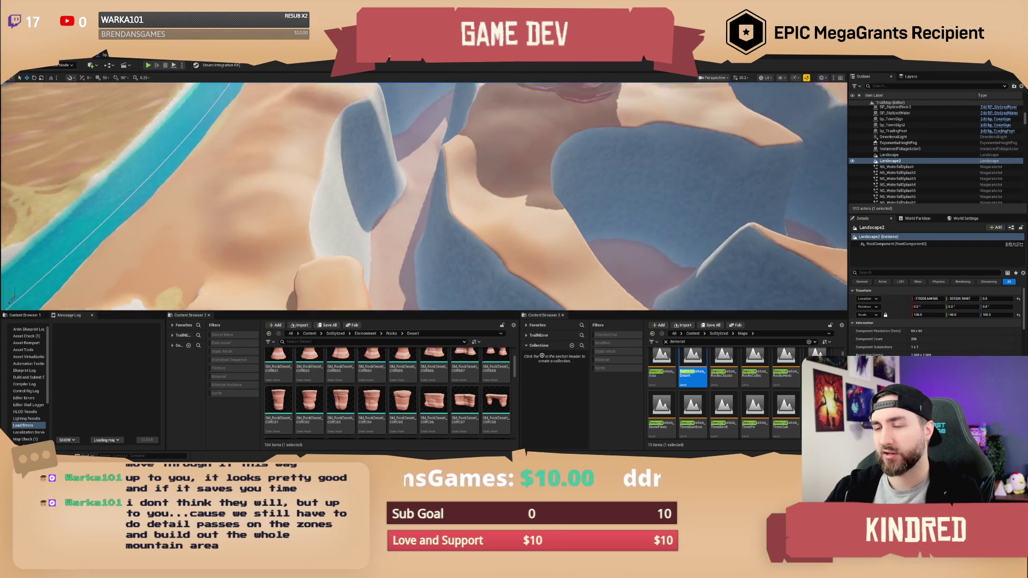
drag(423, 196, 466, 195)
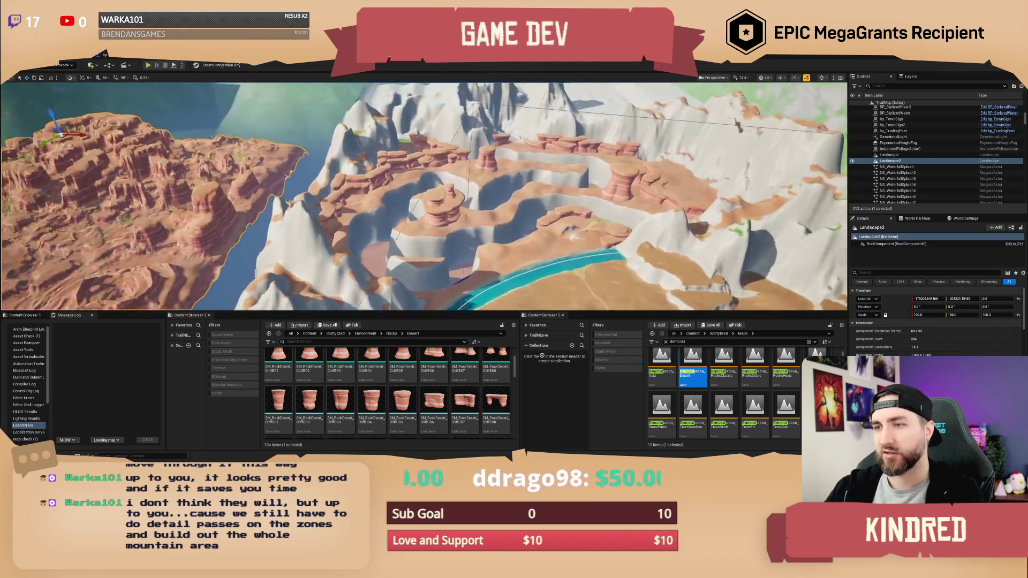
mouse_move(466, 196)
mouse_down()
mouse_move(445, 192)
mouse_move(444, 153)
mouse_up()
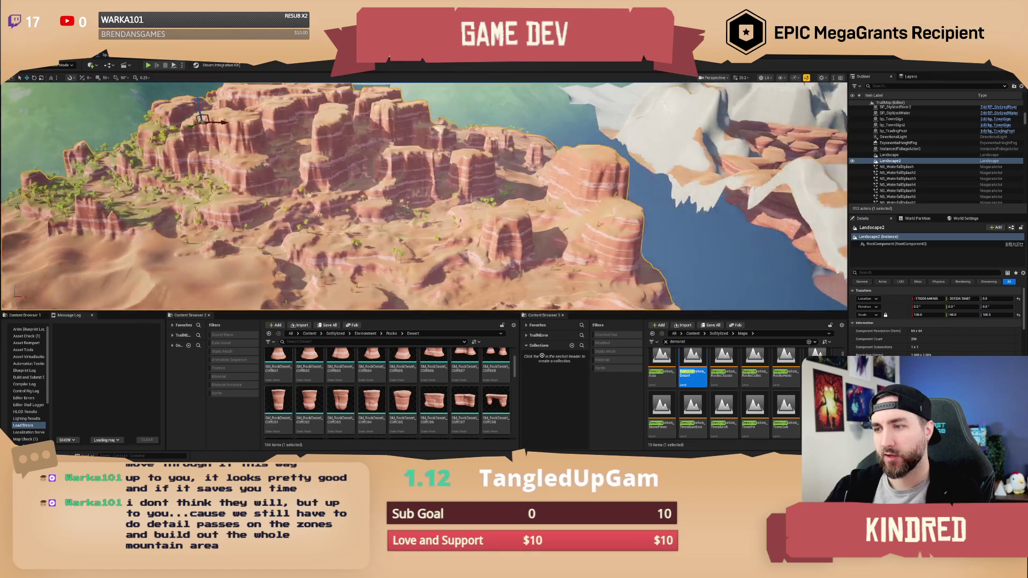
scroll(424, 197, up, 2)
key(a)
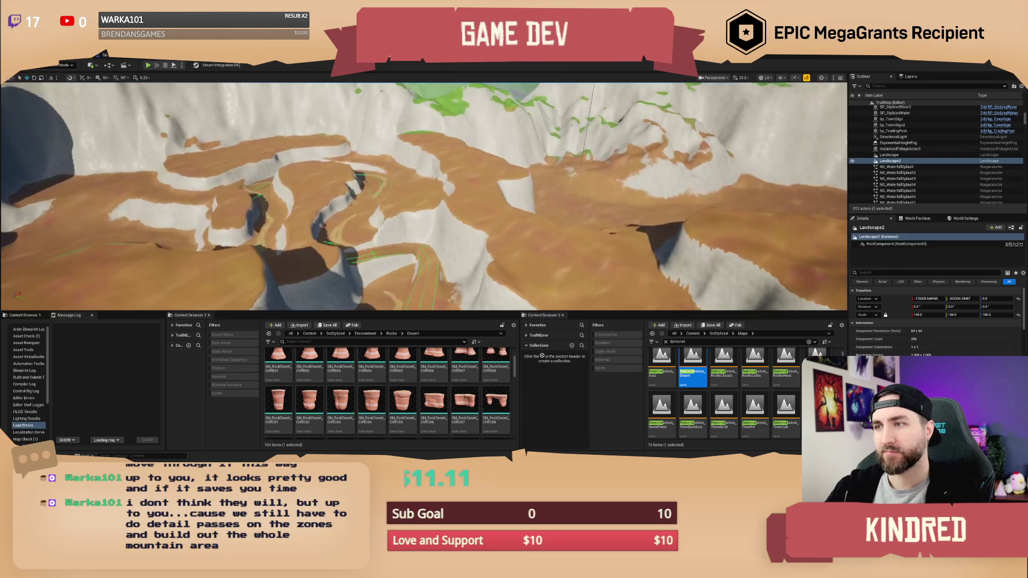
key(s)
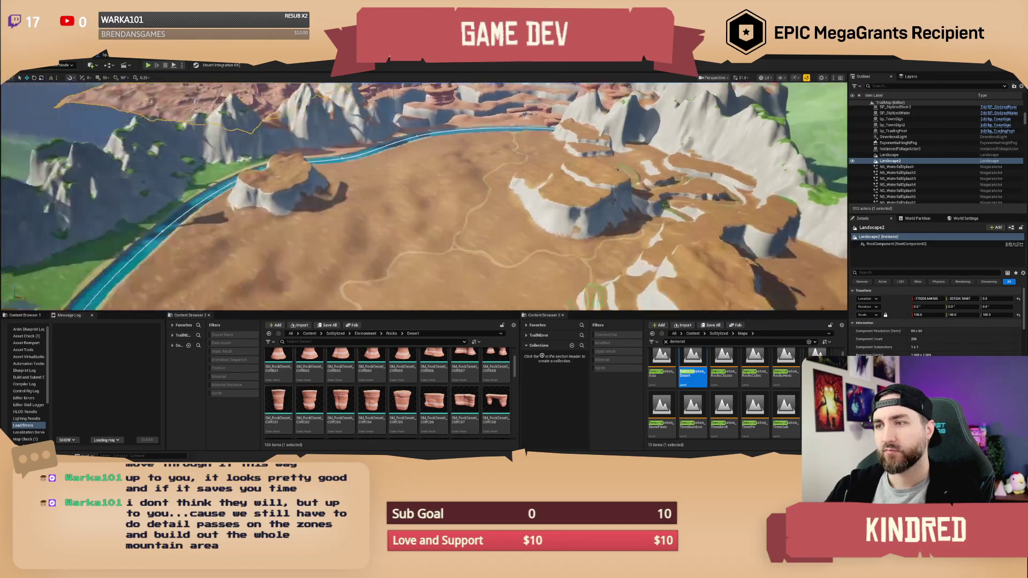
key(w)
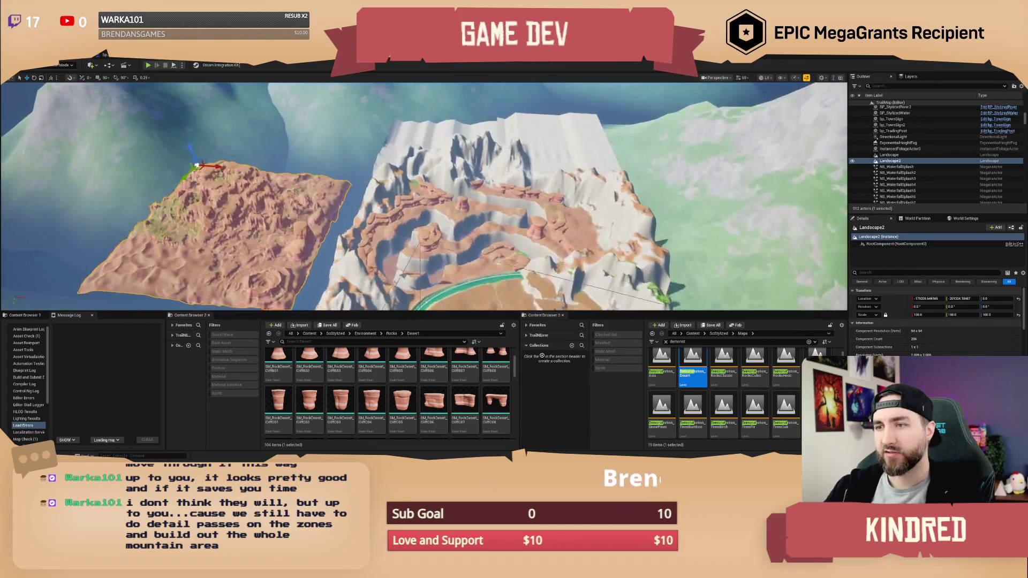
key(w)
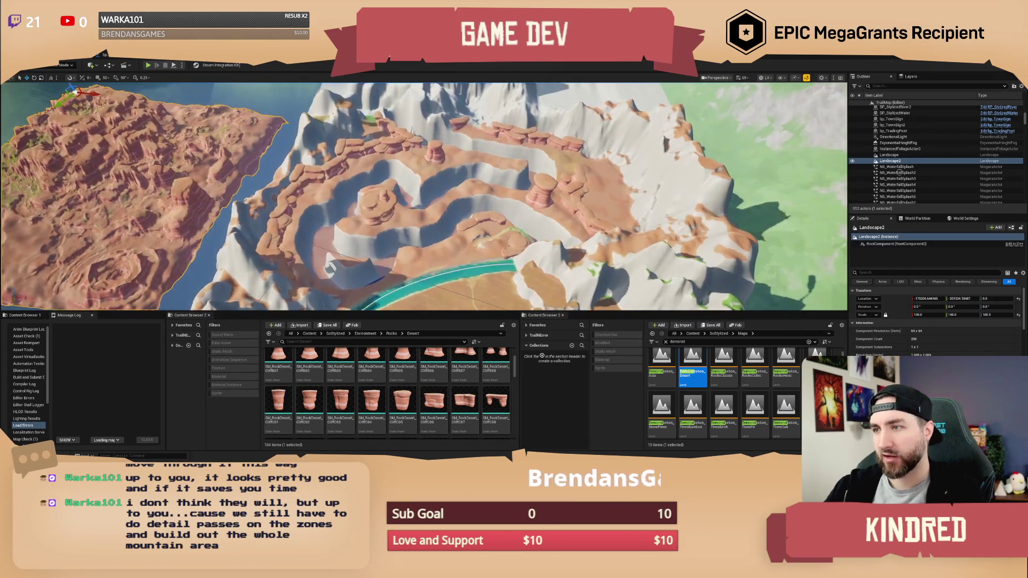
click(888, 85)
Step: Filter the Outliner by 'desert', select all 64 SM_RockDesert actors and delete them
text(desert)
scroll(926, 140, down, 4)
scroll(926, 140, up, 4)
click(917, 114)
scroll(930, 157, down, 8)
scroll(930, 157, down, 8)
shift+click(913, 201)
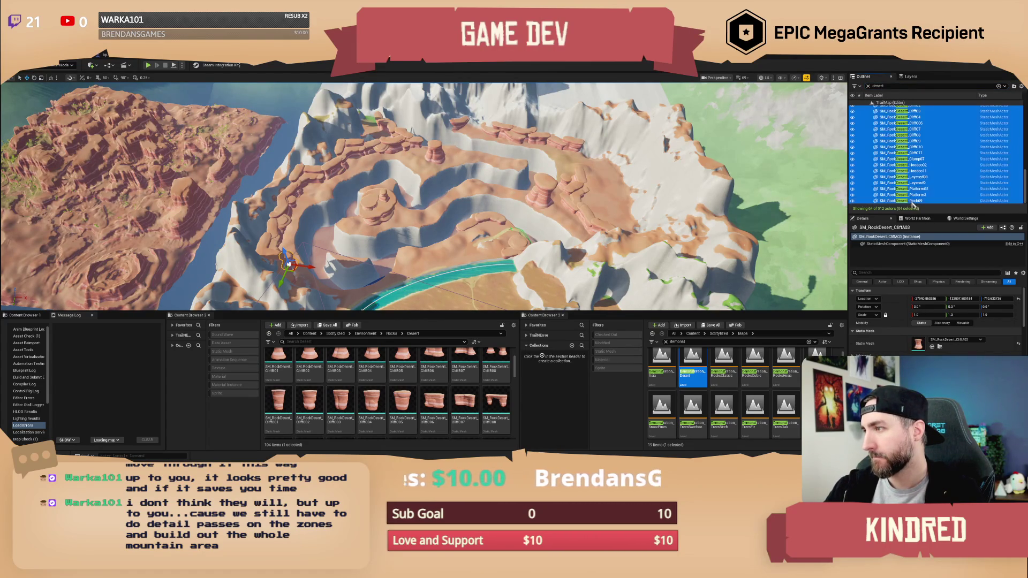
key(f)
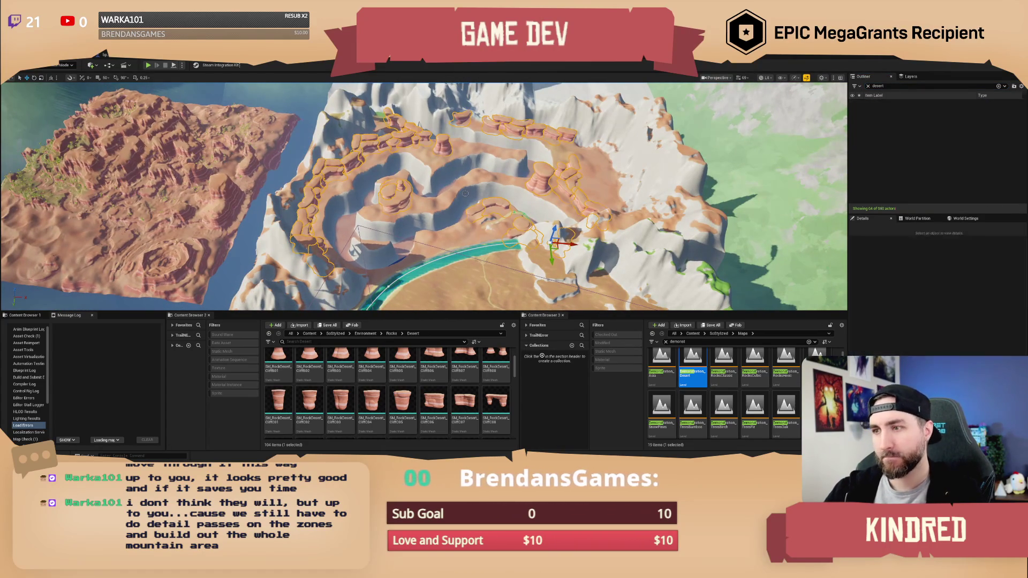
mouse_move(465, 193)
mouse_down()
mouse_move(465, 160)
mouse_move(517, 201)
mouse_move(526, 182)
mouse_up()
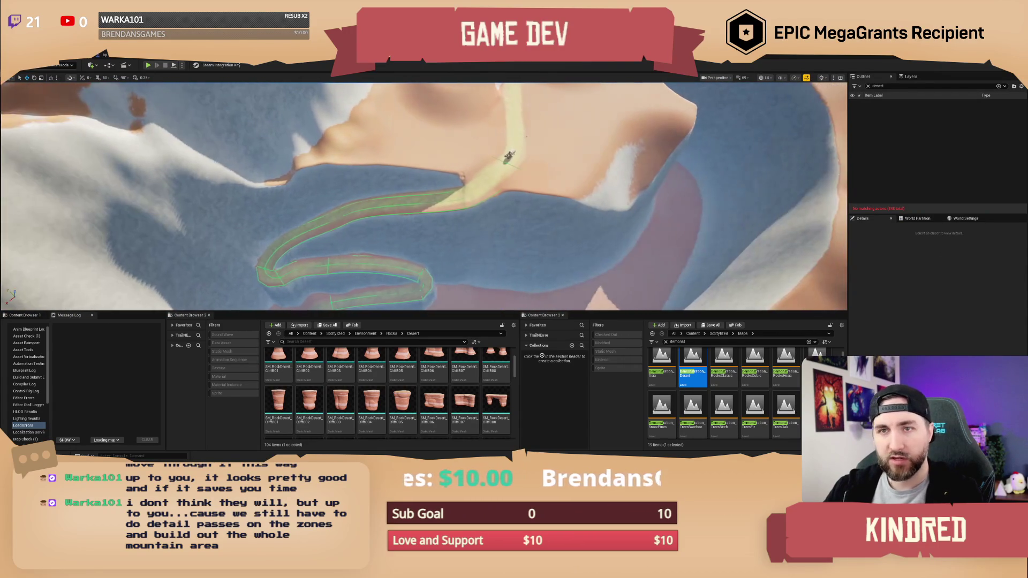
click(419, 201)
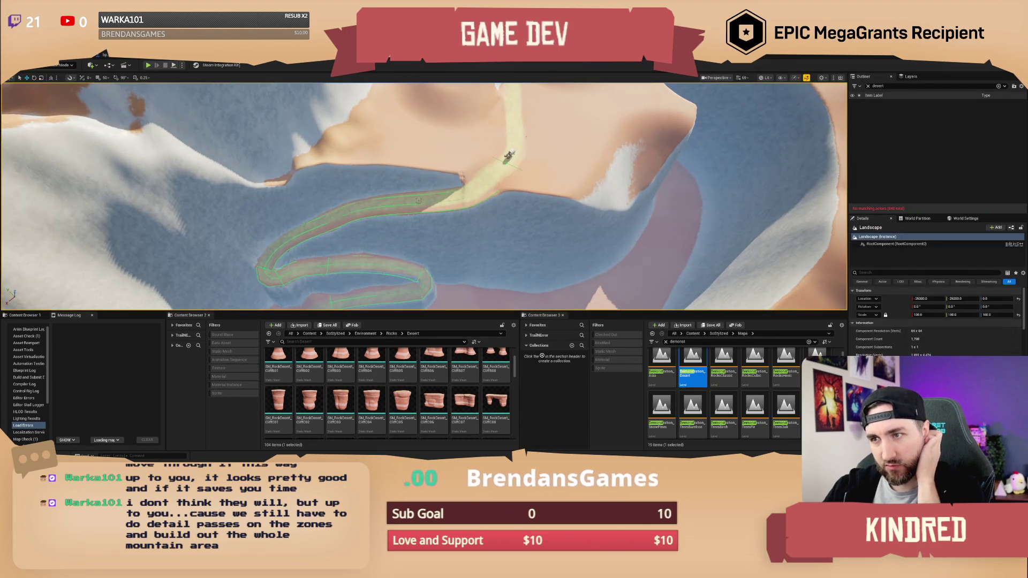
Step: Switch to Landscape mode, make Splines the active edit layer, and activate the Splines tool
click(64, 66)
click(65, 88)
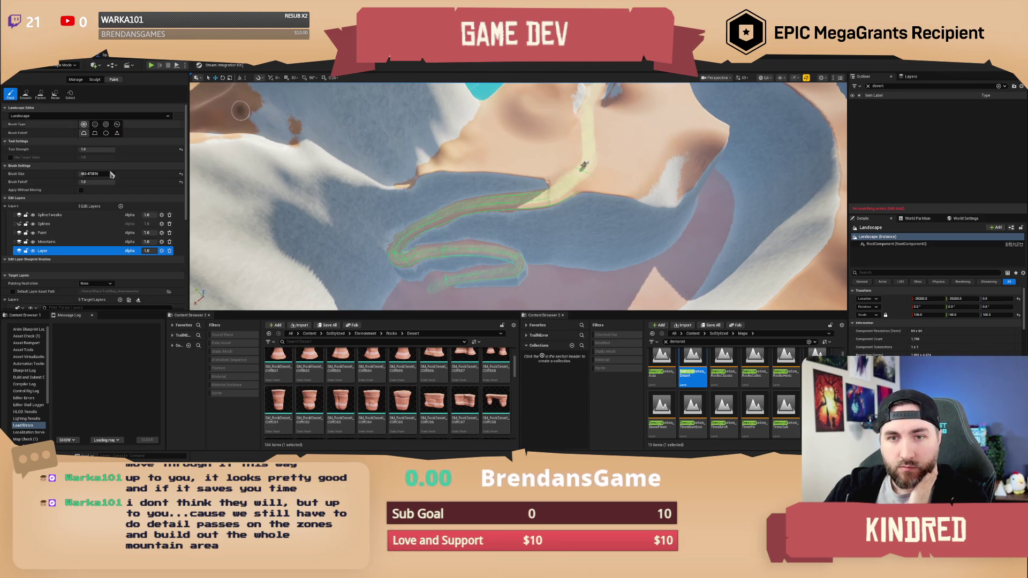
drag(585, 166, 458, 180)
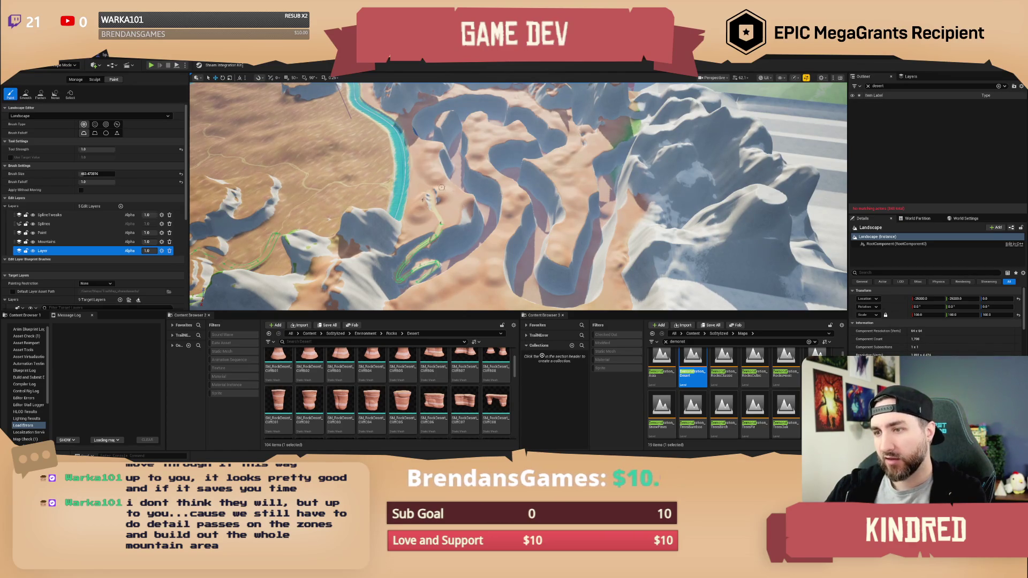
drag(448, 190, 641, 207)
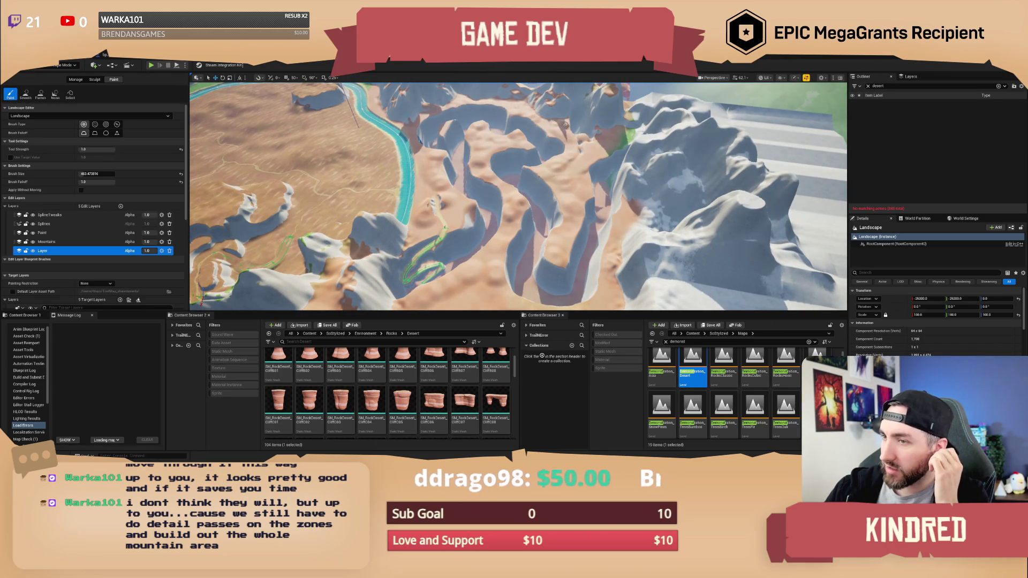
mouse_move(565, 125)
mouse_down()
mouse_move(586, 131)
mouse_move(572, 128)
mouse_up()
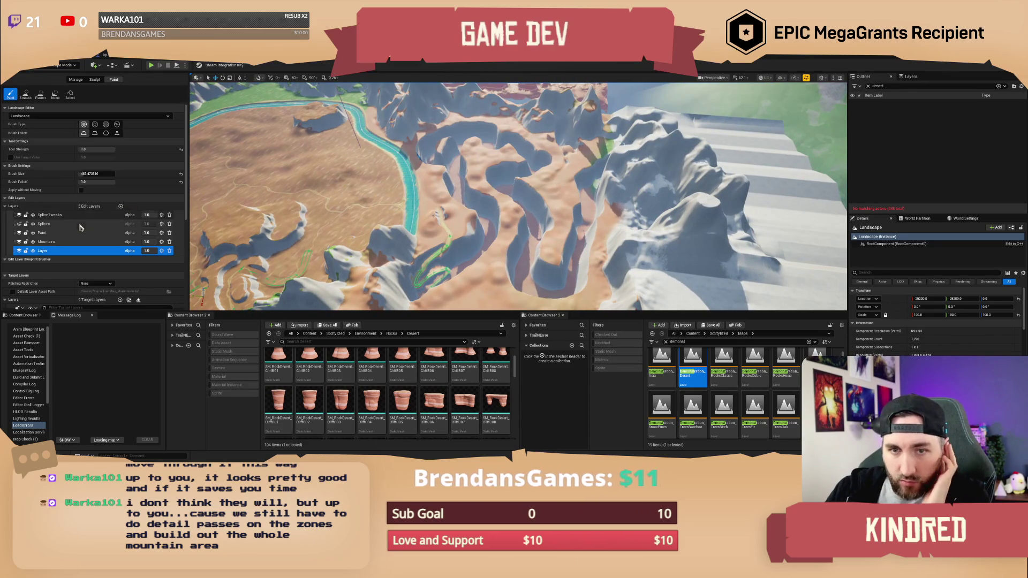
click(51, 224)
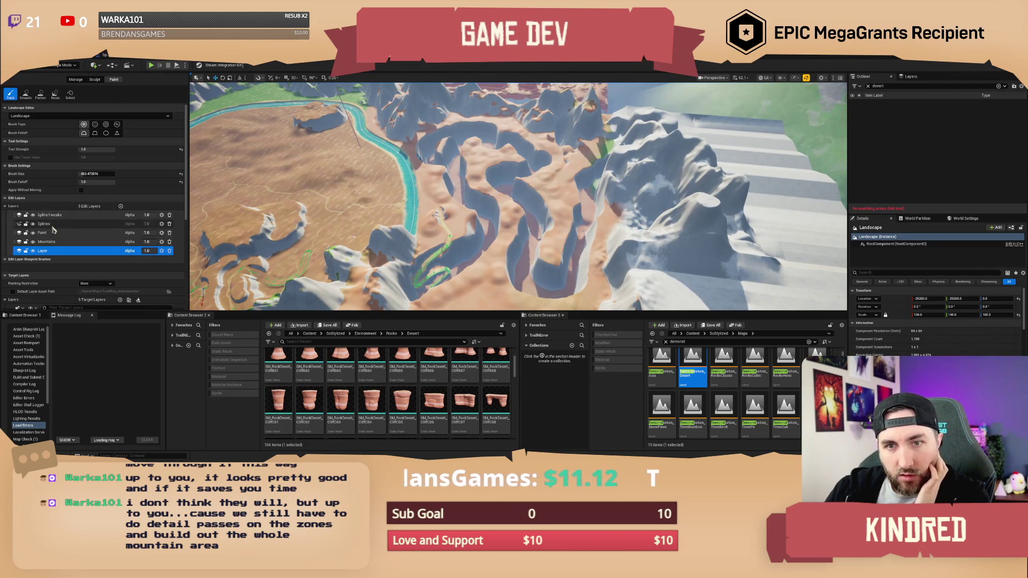
drag(428, 224, 429, 224)
click(76, 80)
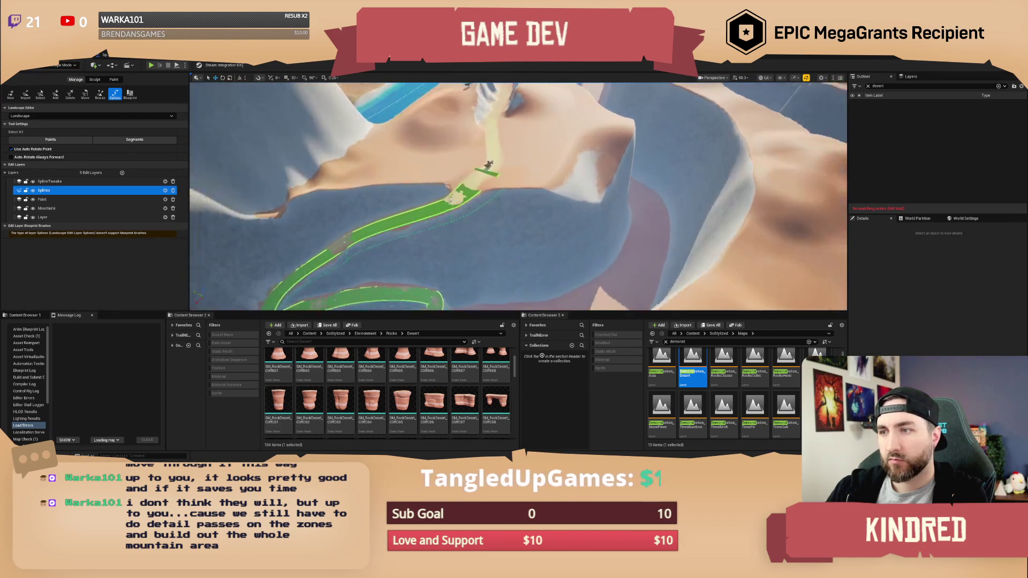
Step: Select one trail spline segment, frame it, and delete it
click(474, 179)
key(f)
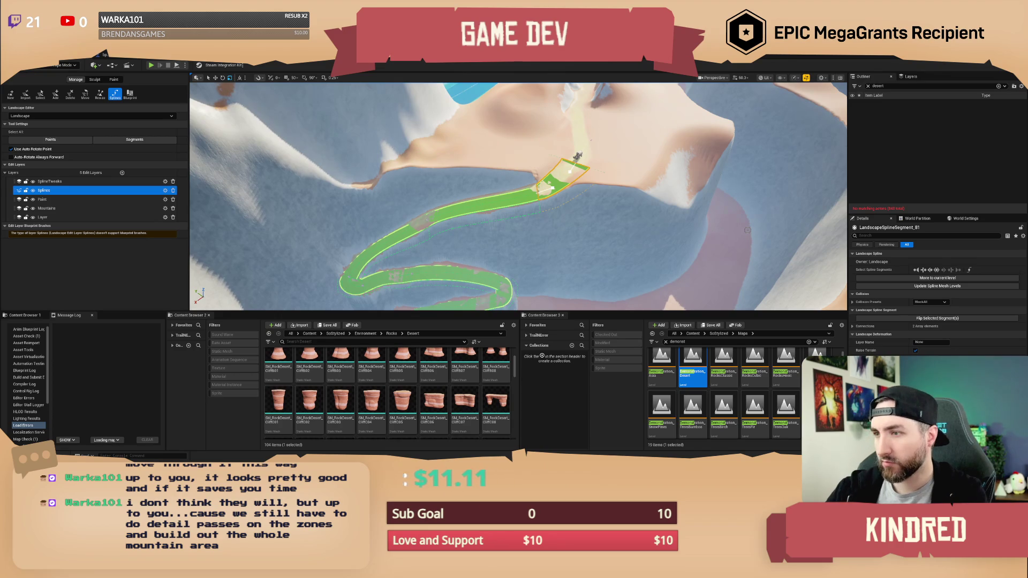
key(Delete)
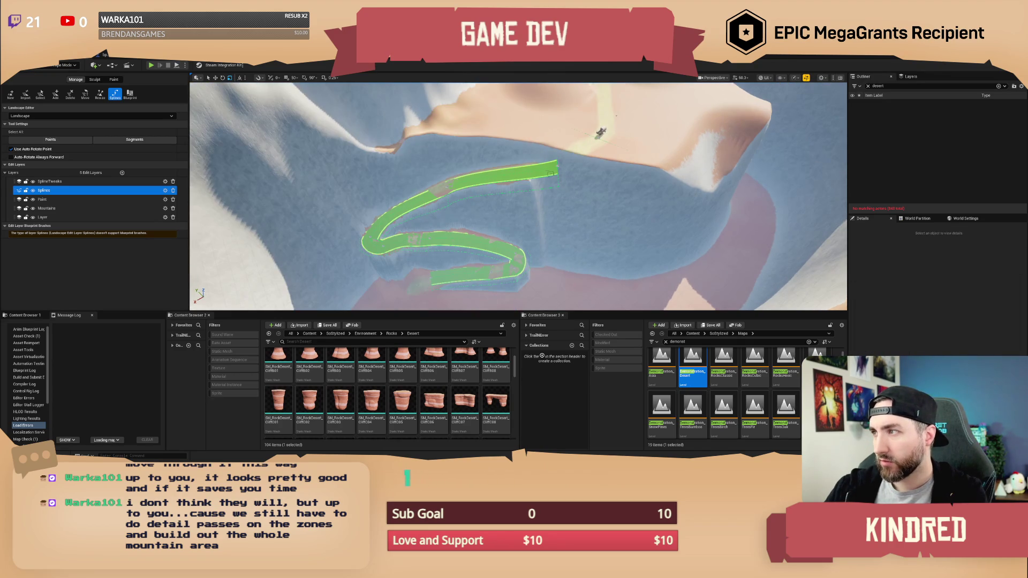
Step: Clear the 'desert' Outliner filter and reselect the upper trail spline segments
click(544, 174)
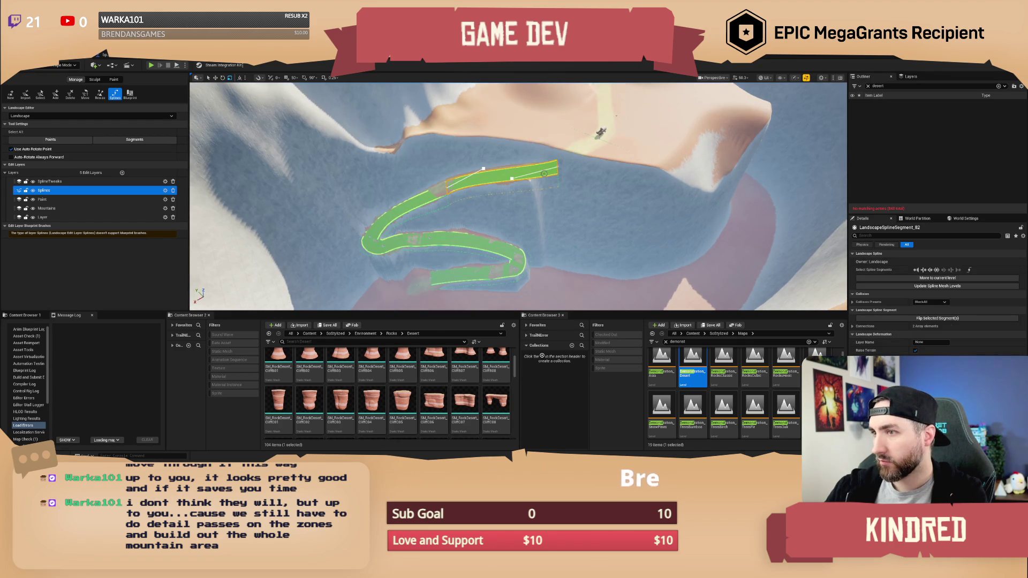
click(868, 86)
key(Escape)
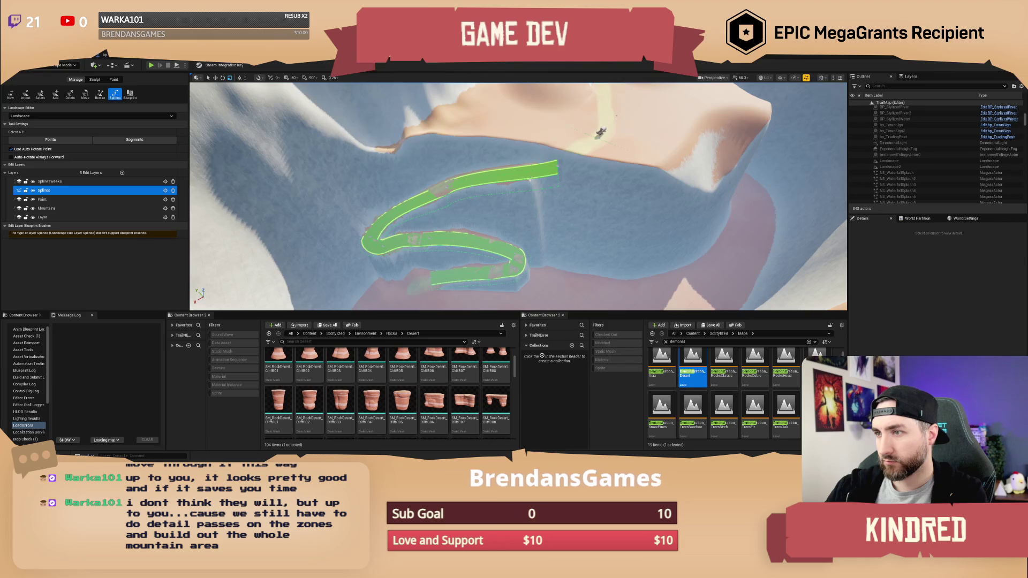
key(ctrl+z)
scroll(948, 150, down, 5)
scroll(949, 150, up, 5)
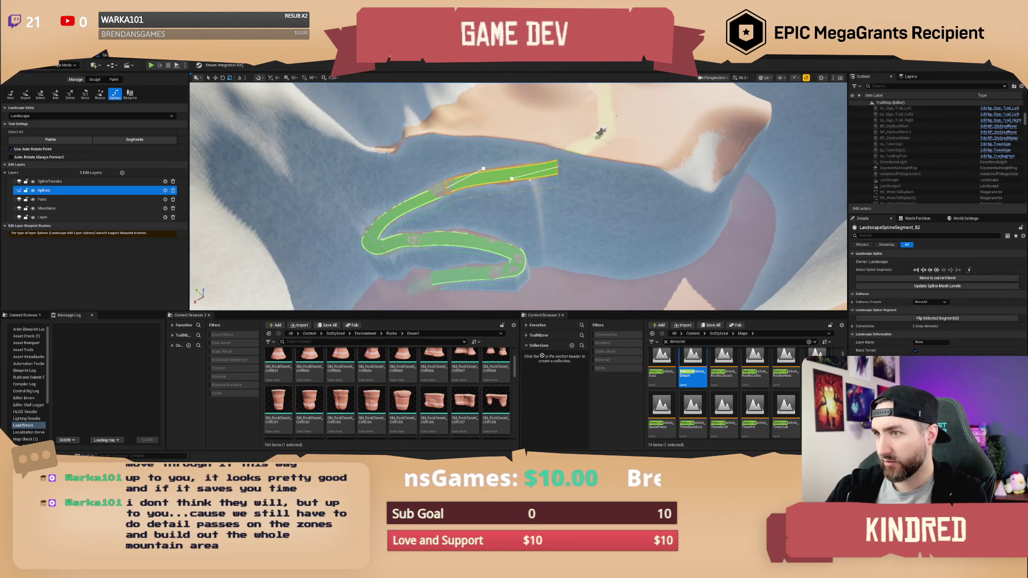
drag(514, 206, 485, 194)
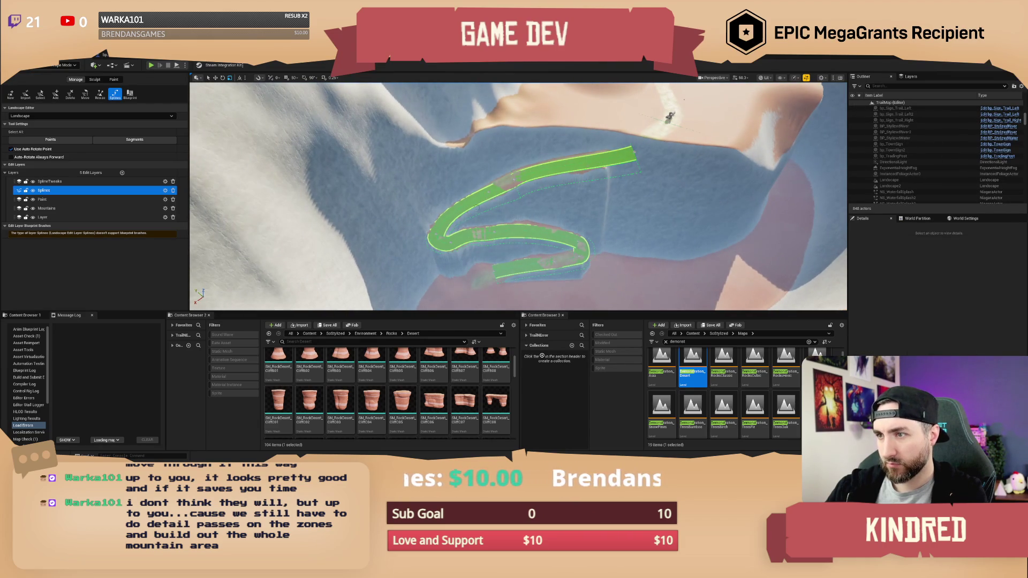
click(485, 194)
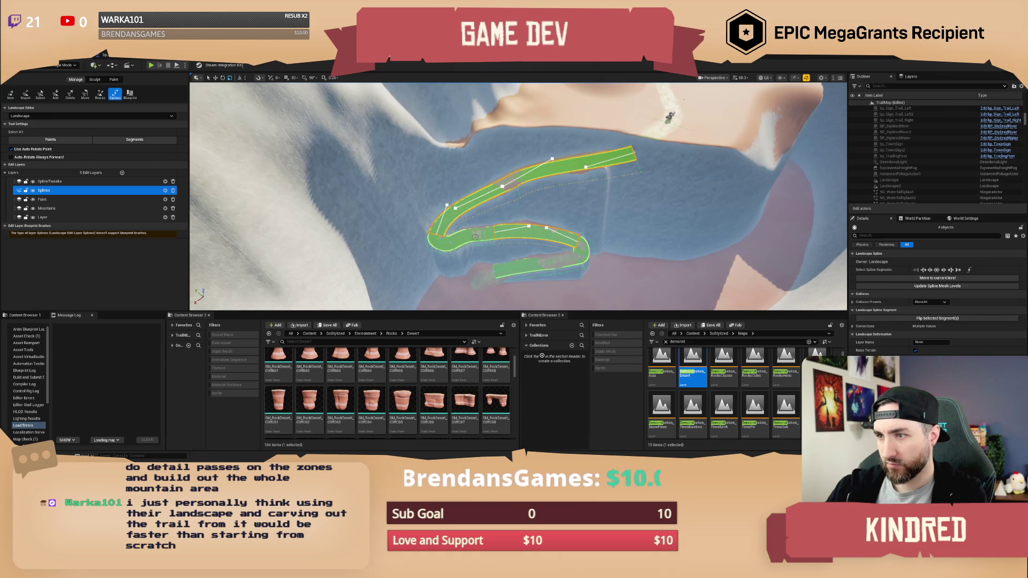
Step: Delete the lower, middle and neighbouring trail spline segments
click(461, 244)
click(460, 240)
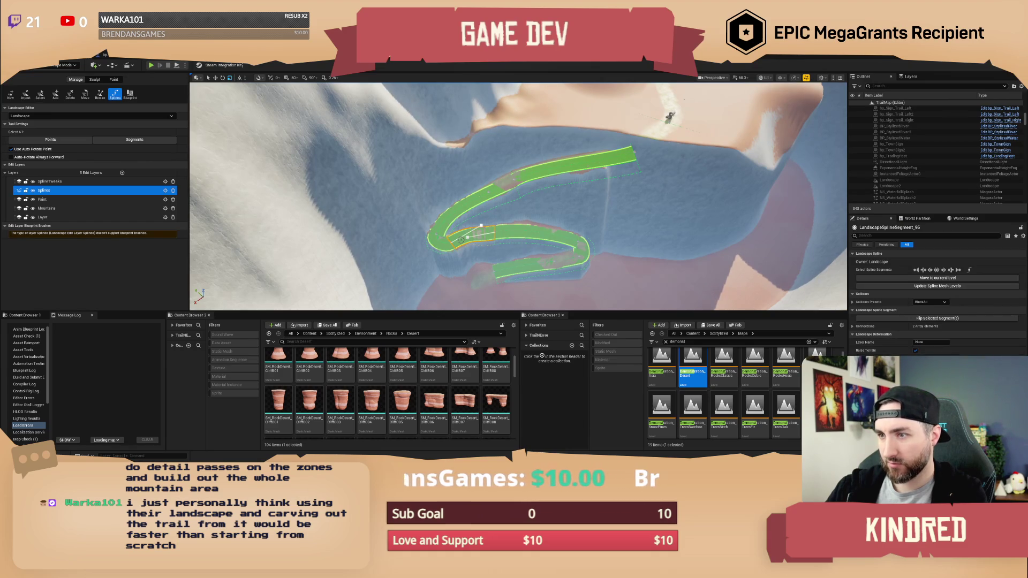
key(Delete)
click(501, 242)
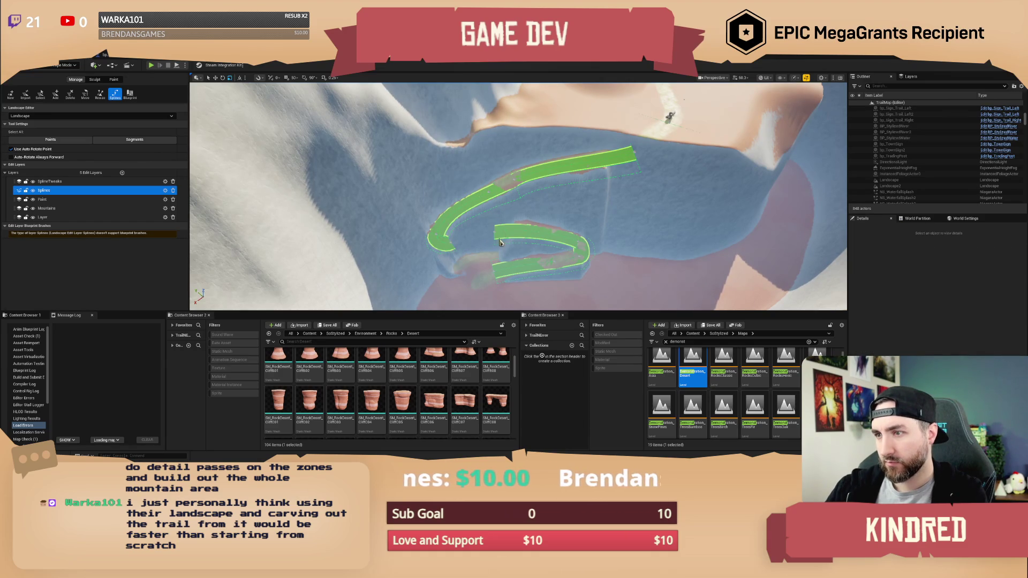
click(575, 254)
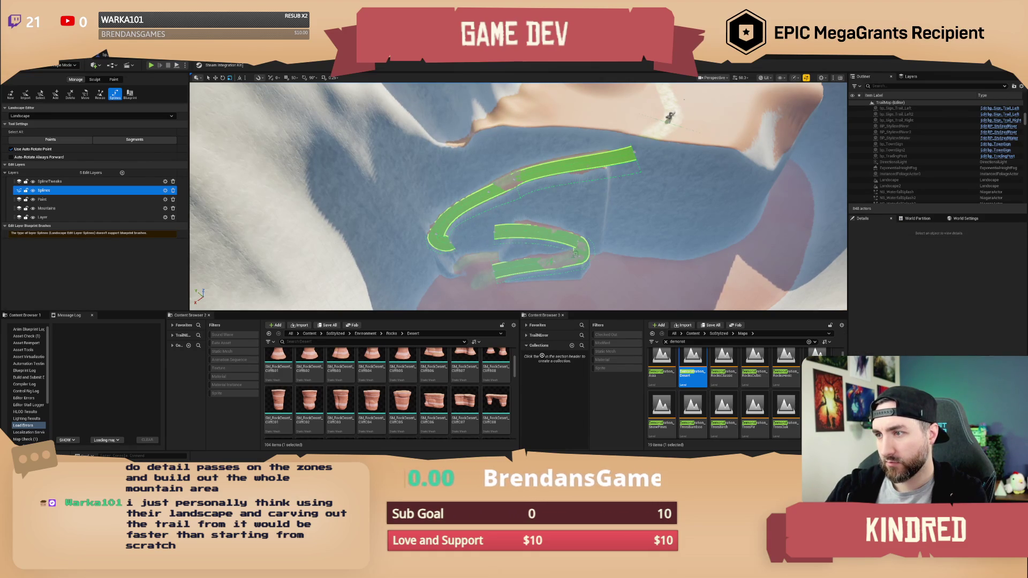
click(529, 263)
shift+click(534, 232)
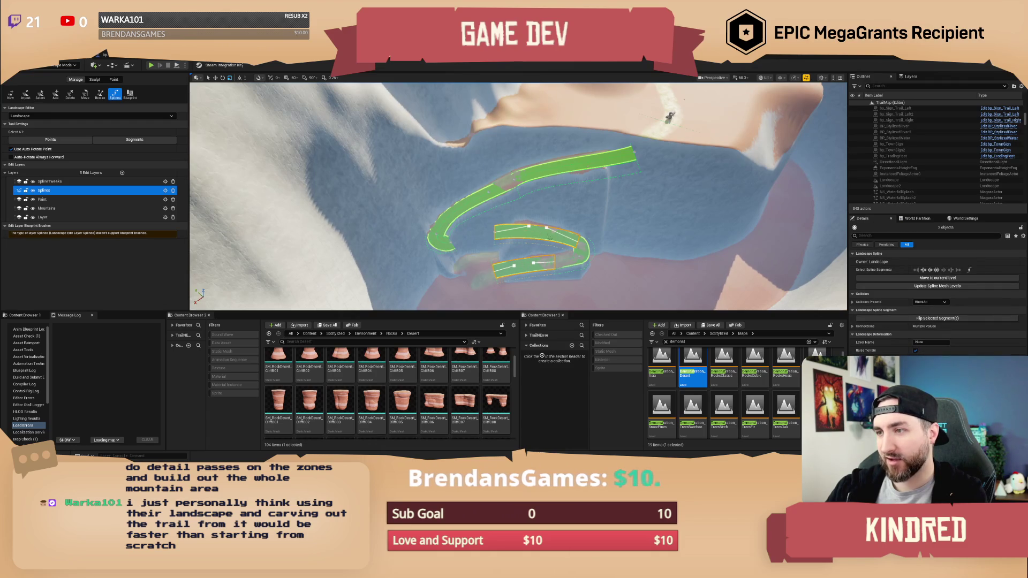
shift+click(584, 251)
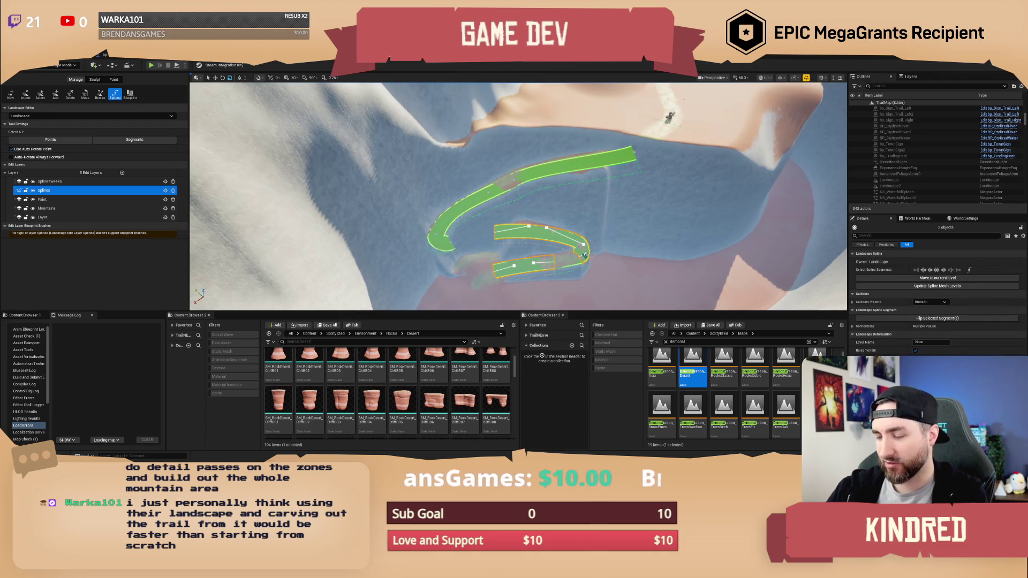
key(Delete)
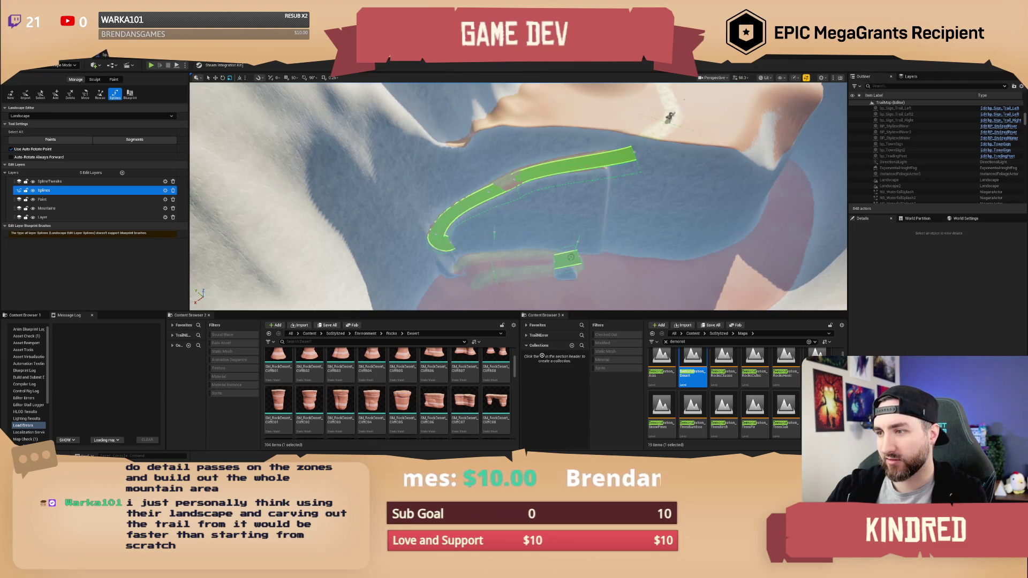
Step: Delete the curved segment, the small leftovers and both upper spline segments
click(571, 257)
shift+click(461, 208)
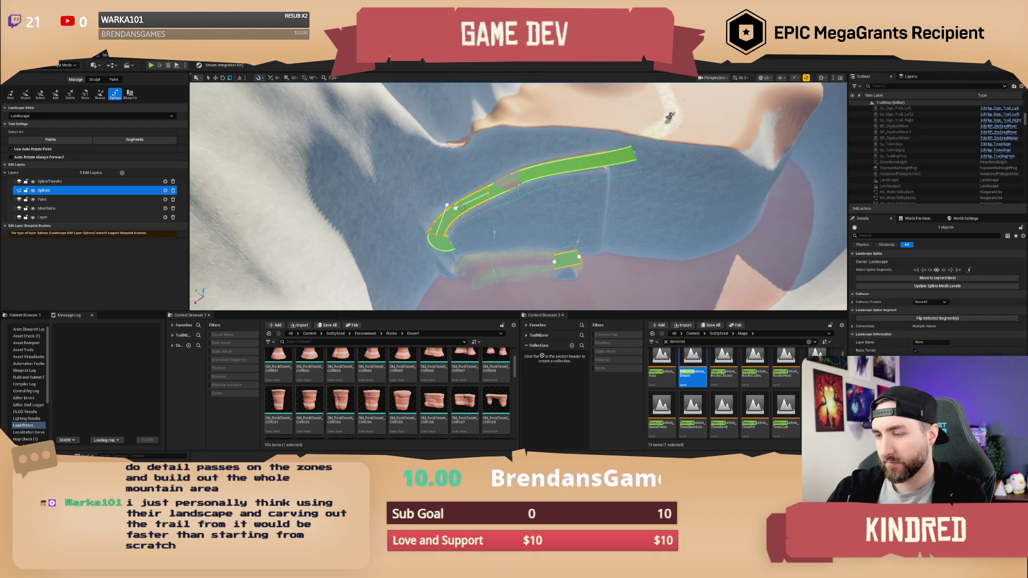
key(Delete)
click(443, 246)
shift+click(513, 183)
shift+click(583, 164)
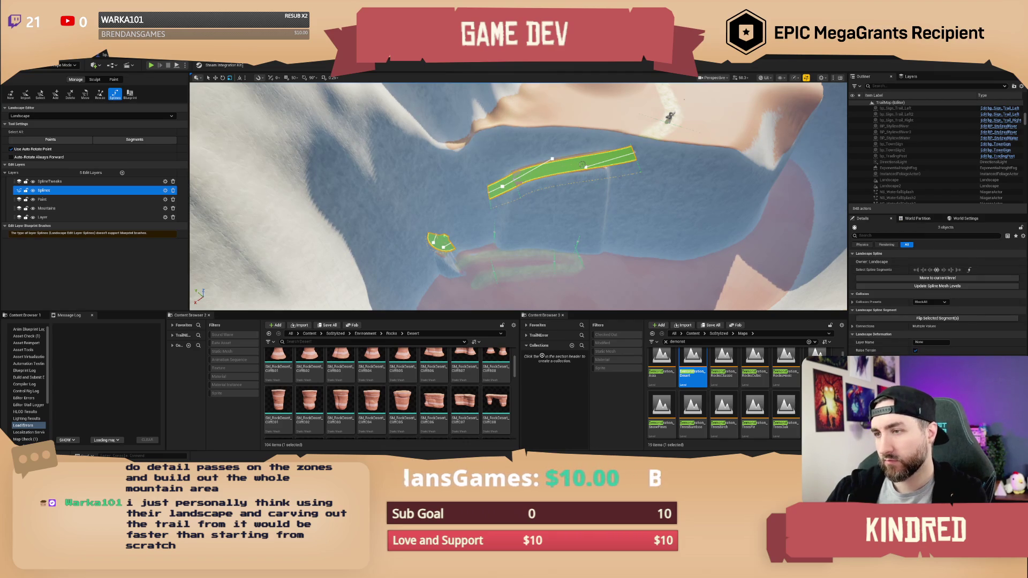
key(Delete)
scroll(582, 163, up, 5)
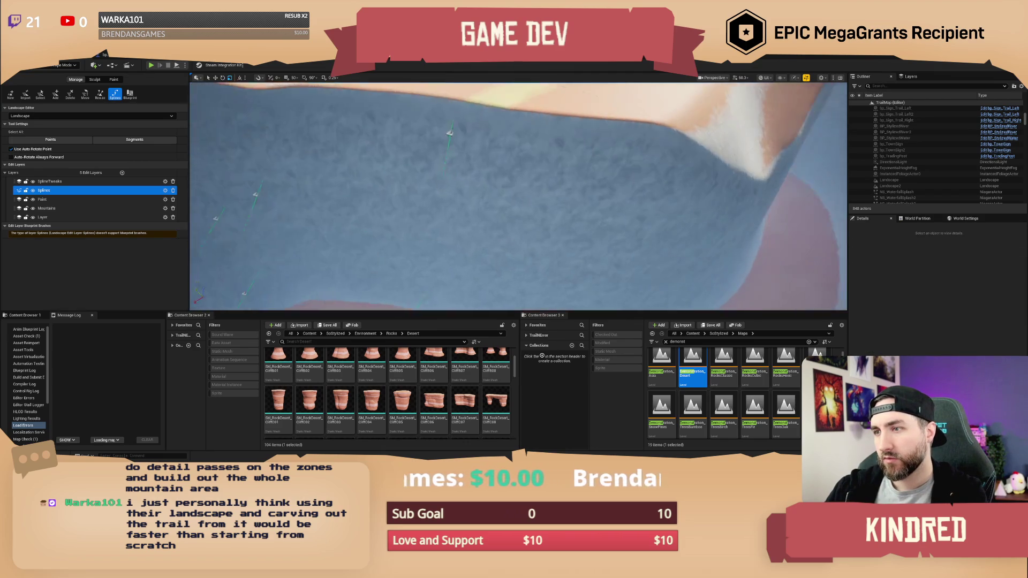
Step: Select and frame a trail spline point, then deselect it
scroll(614, 123, up, 3)
click(579, 133)
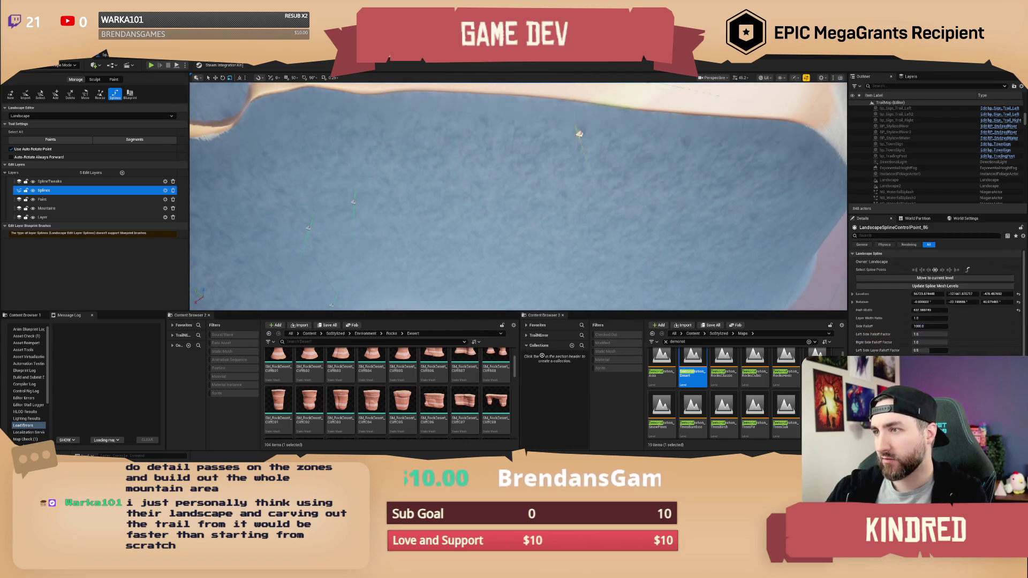
scroll(579, 133, down, 5)
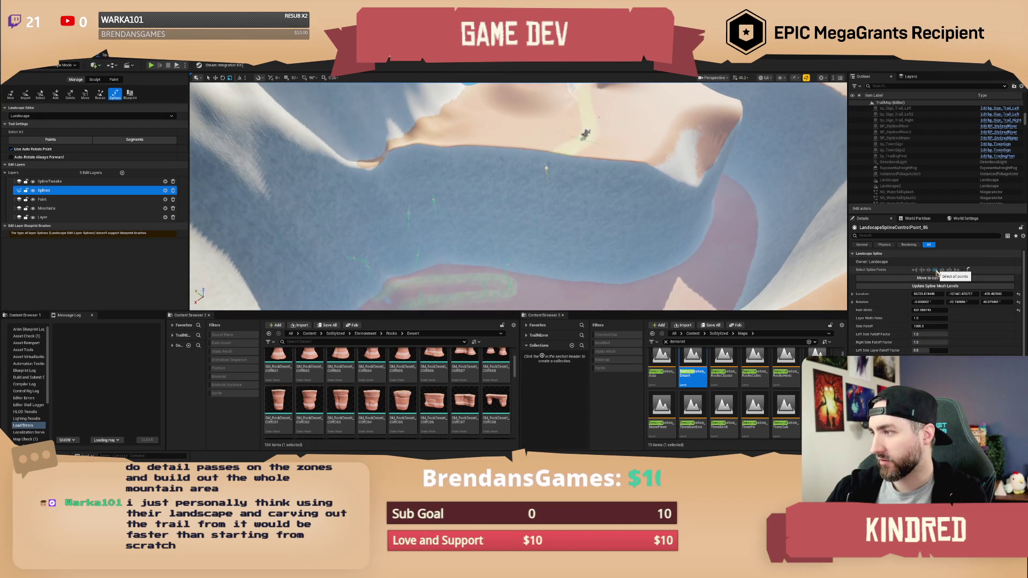
mouse_move(632, 230)
mouse_down()
mouse_move(679, 259)
mouse_move(487, 187)
mouse_up()
click(467, 174)
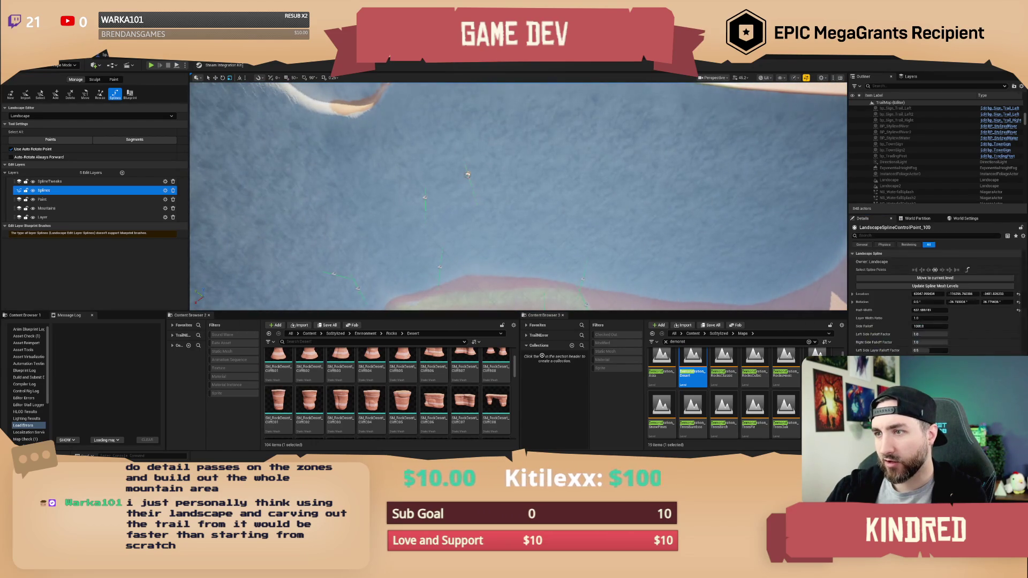
key(f)
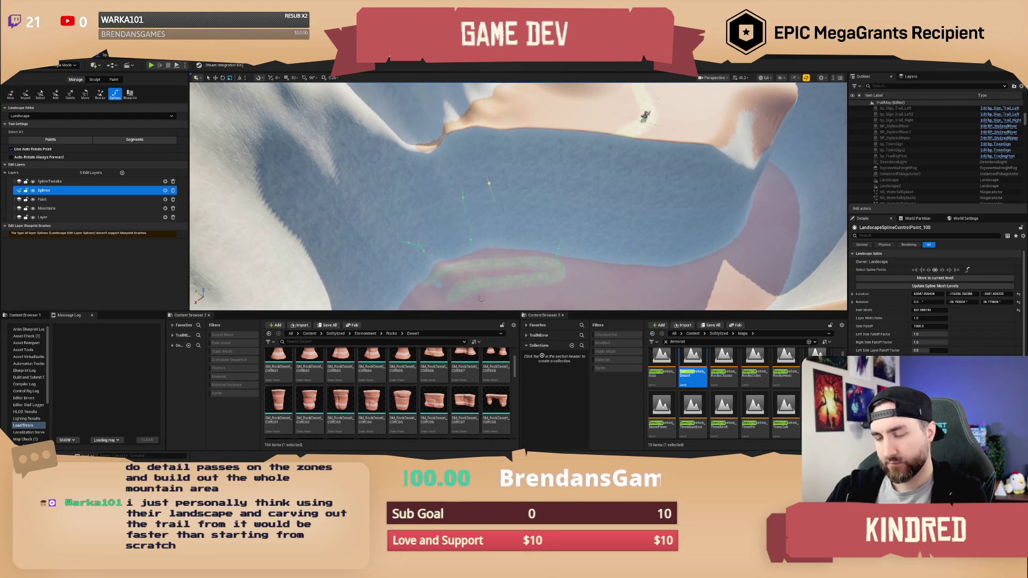
key(ctrl+z)
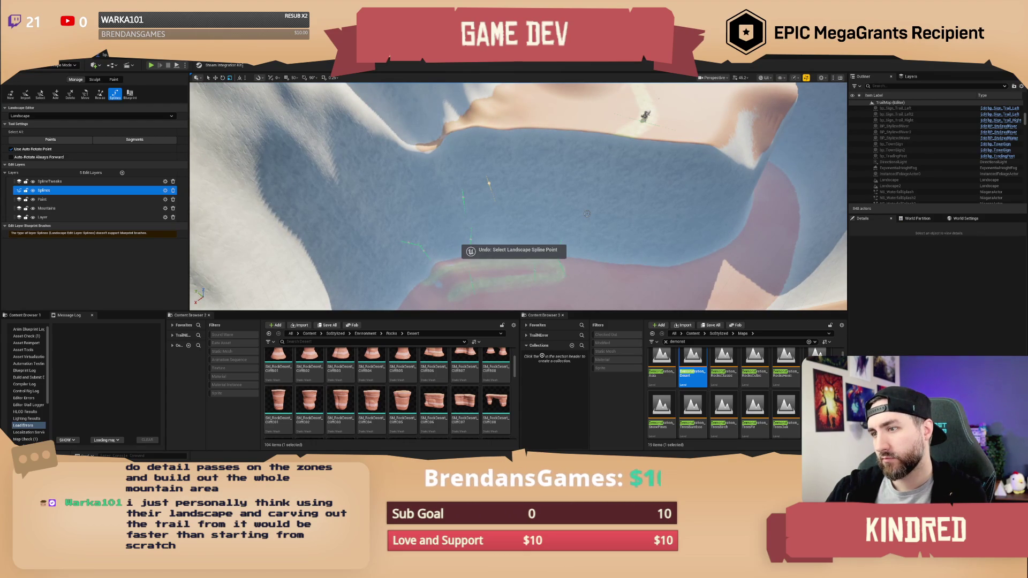
key(ctrl+y)
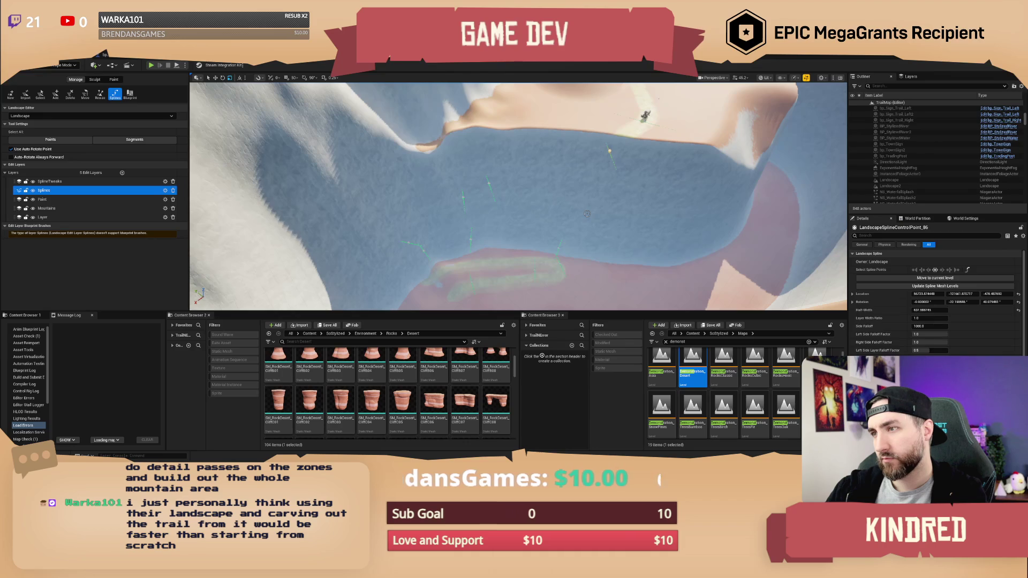
click(588, 214)
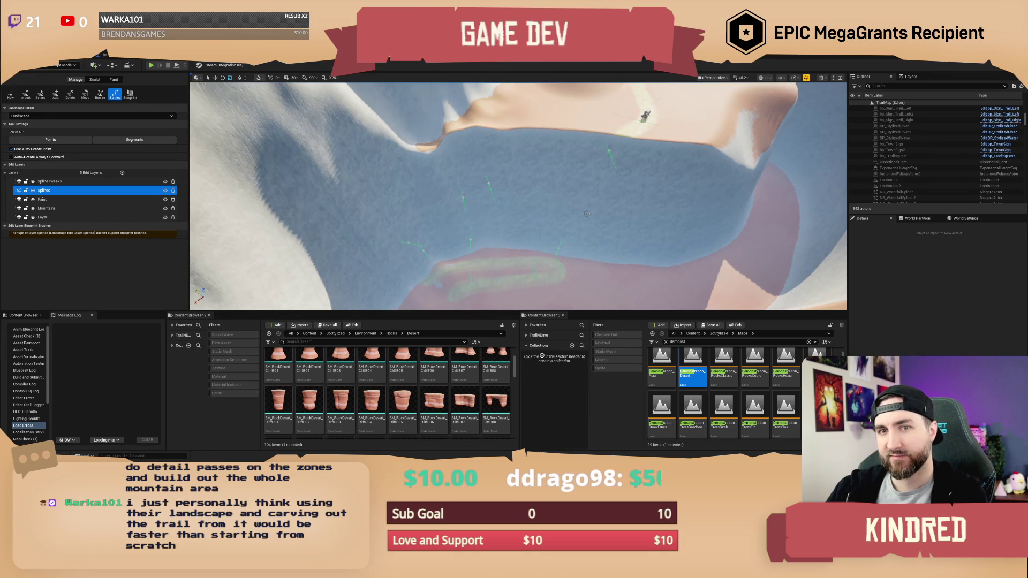
Step: Undo back through the history to restore the curved and U-shaped trail sections
key(ctrl+z)
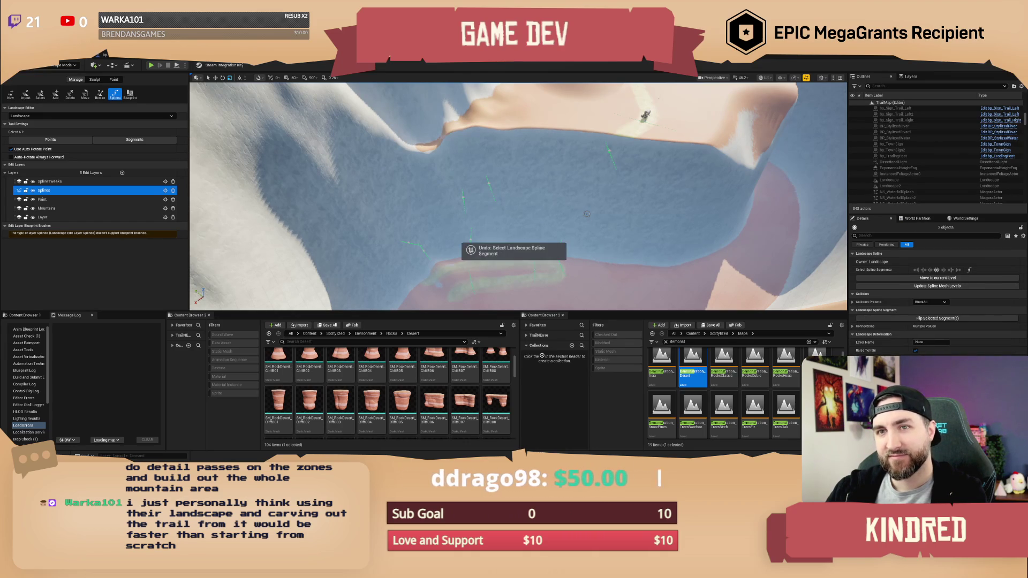
key(ctrl+z)
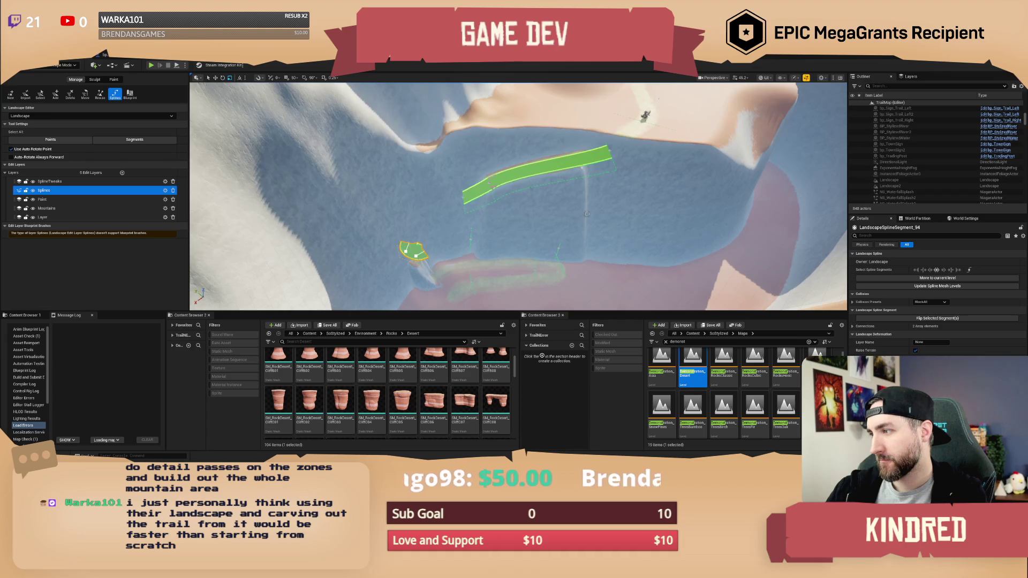
key(ctrl+z)
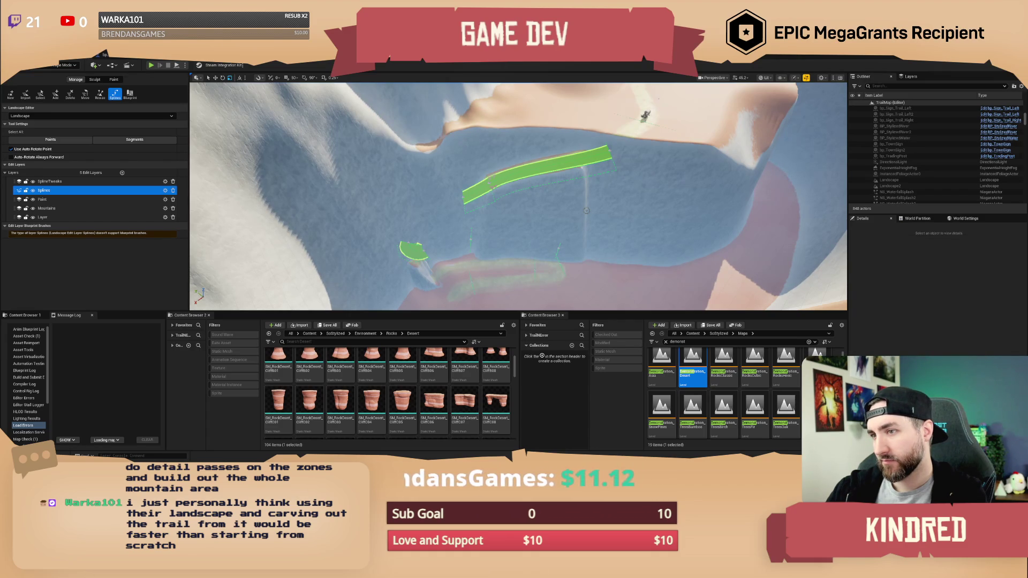
key(ctrl+z)
key(ctrl+z)
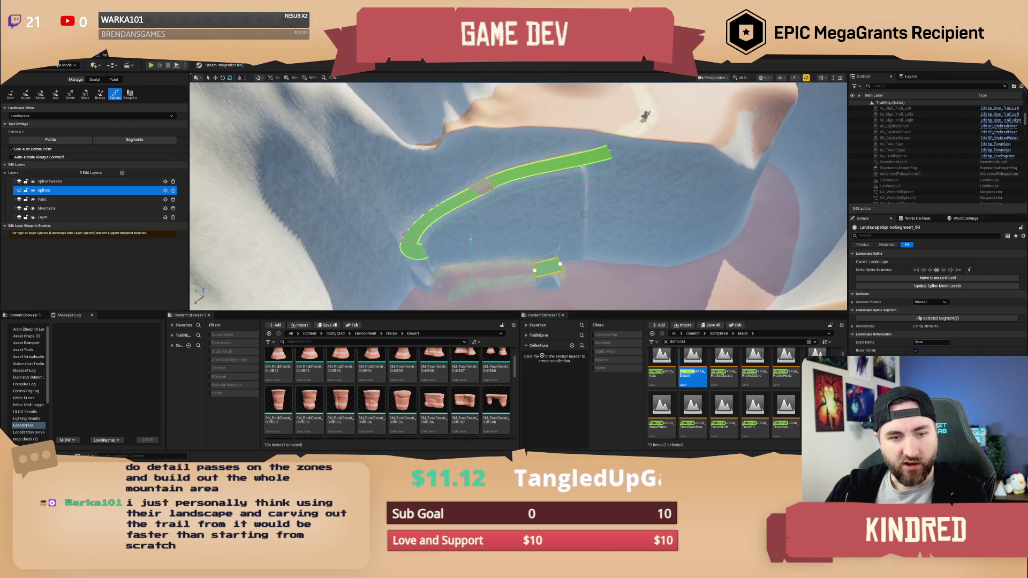
key(ctrl+z)
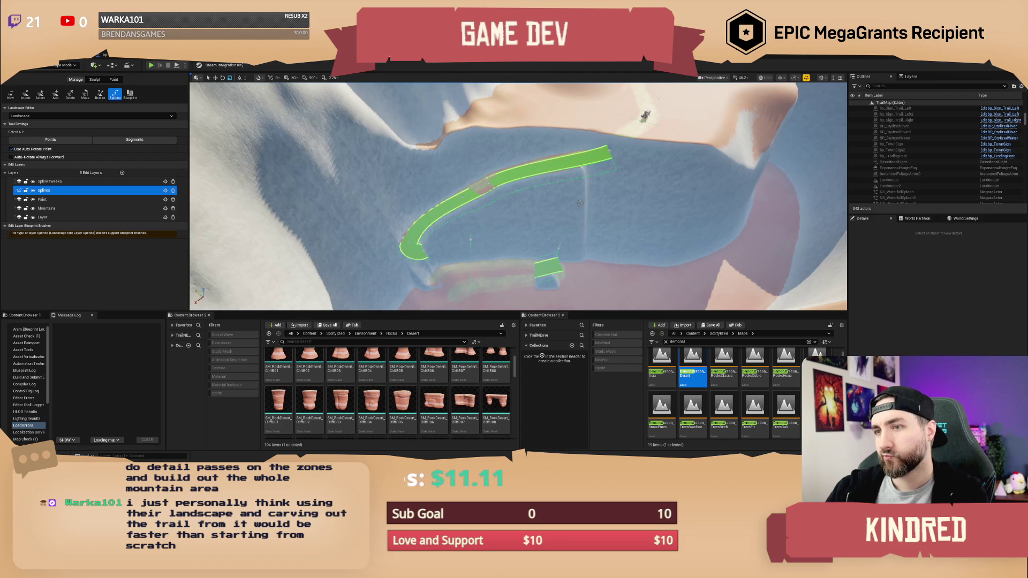
key(ctrl+z)
key(ctrl+z)
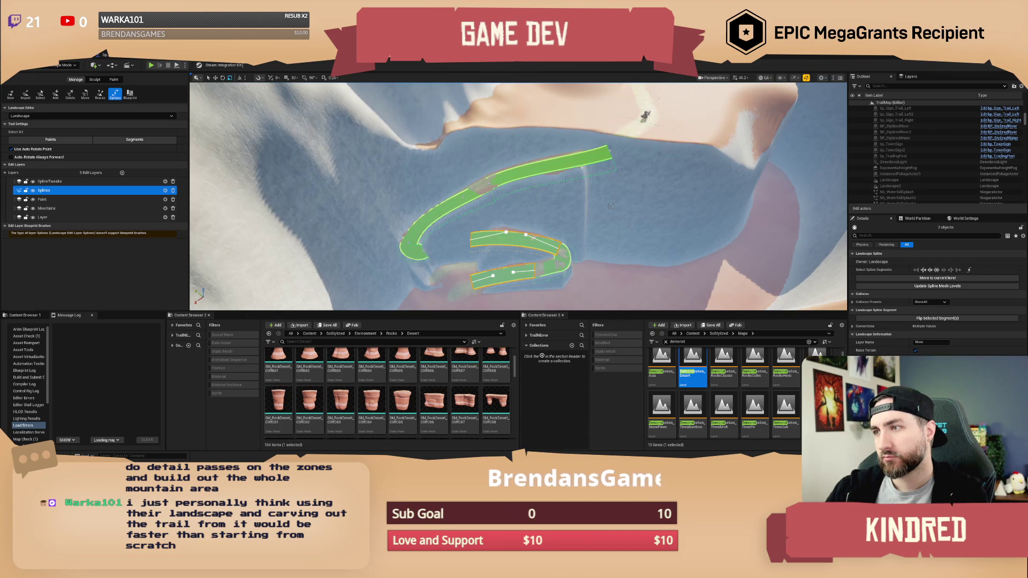
ctrl+click(489, 238)
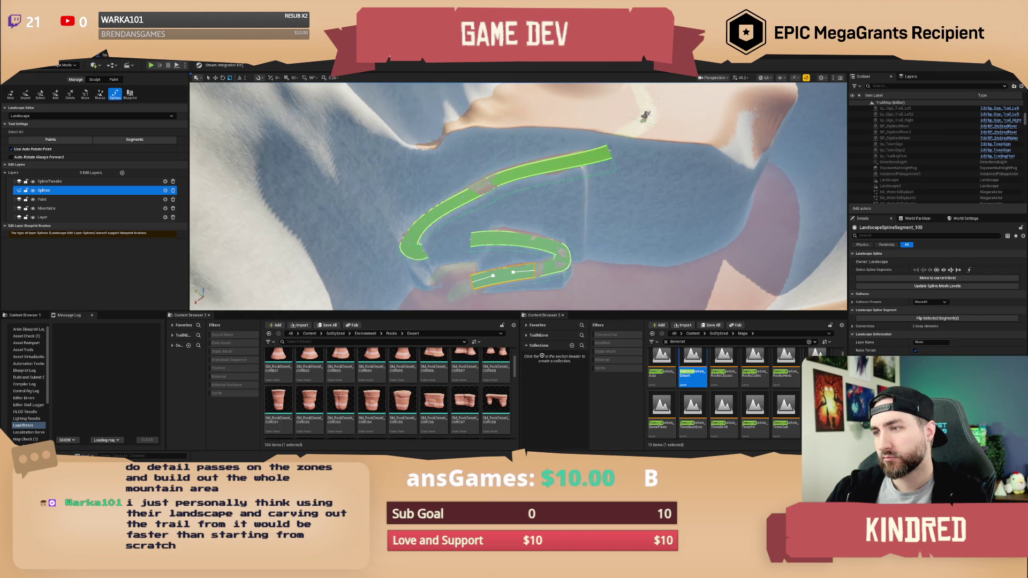
key(ctrl+z)
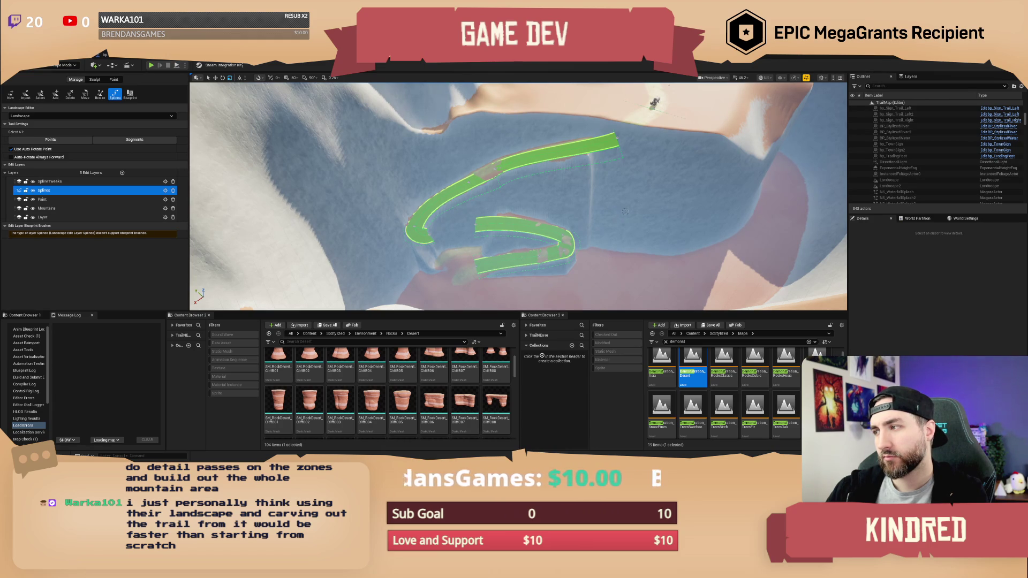
Step: Remove the extra control points from the upper trail spline to smooth it
click(627, 211)
click(621, 213)
mouse_move(621, 213)
mouse_down()
mouse_move(620, 204)
mouse_move(619, 215)
mouse_up()
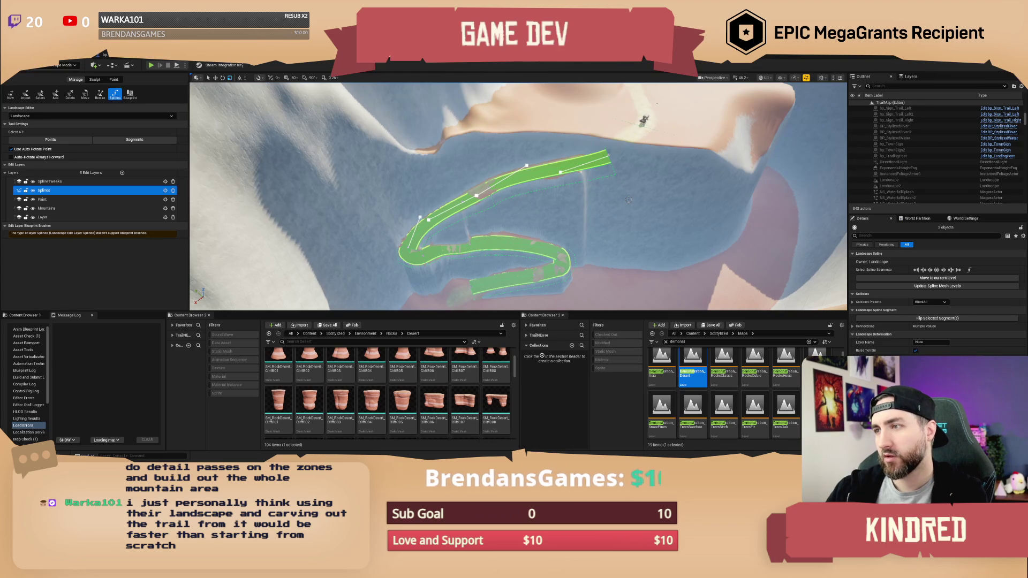
drag(628, 203, 628, 202)
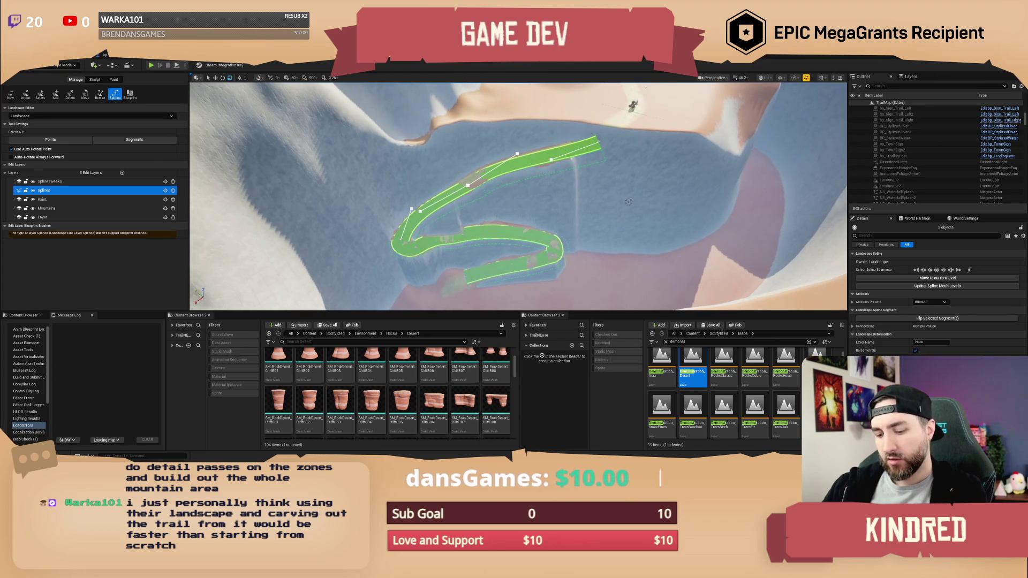
key(Delete)
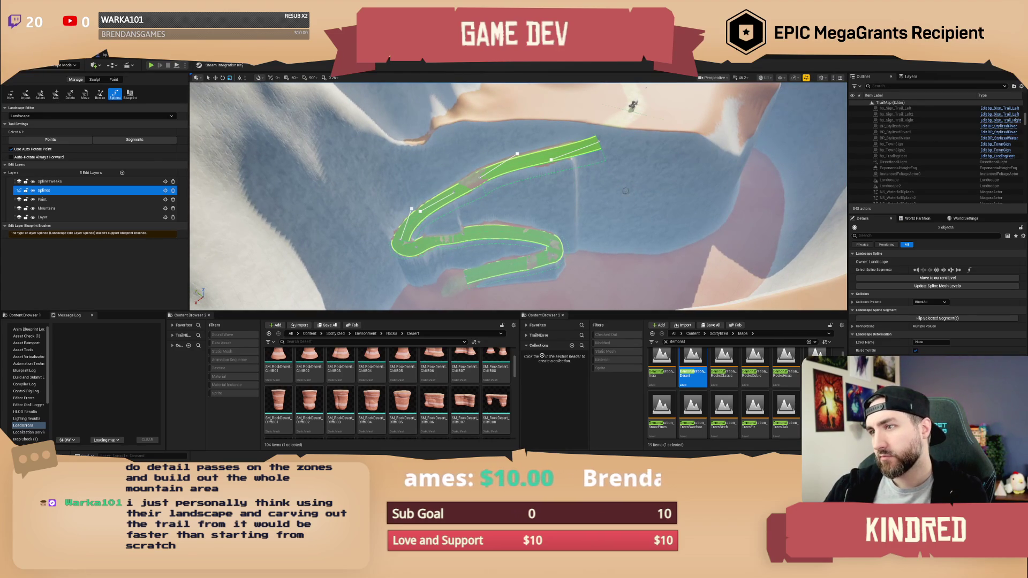
key(Delete)
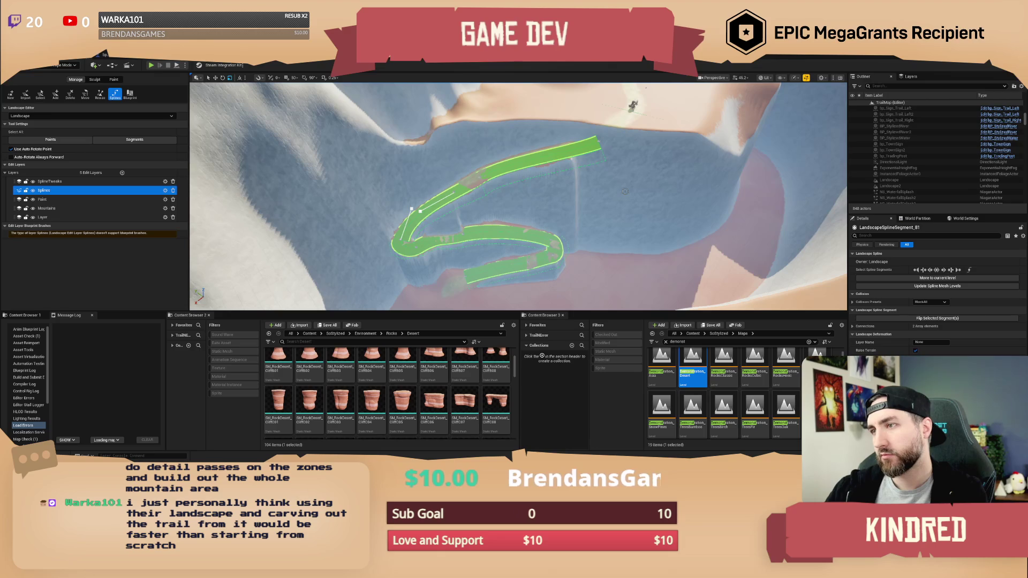
key(Delete)
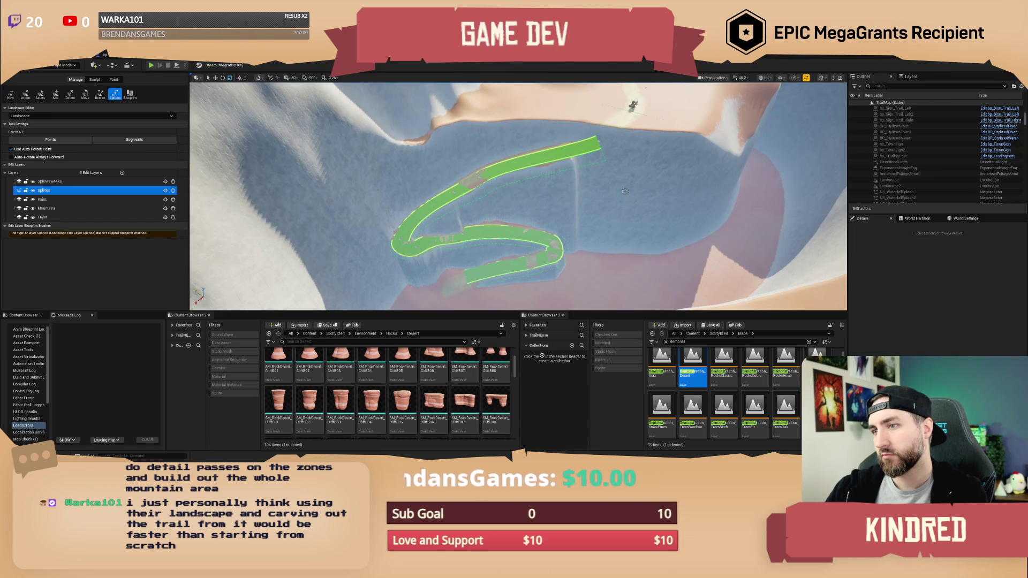
Step: Select all the trail's control points, then deselect them and fly to another slope
click(599, 138)
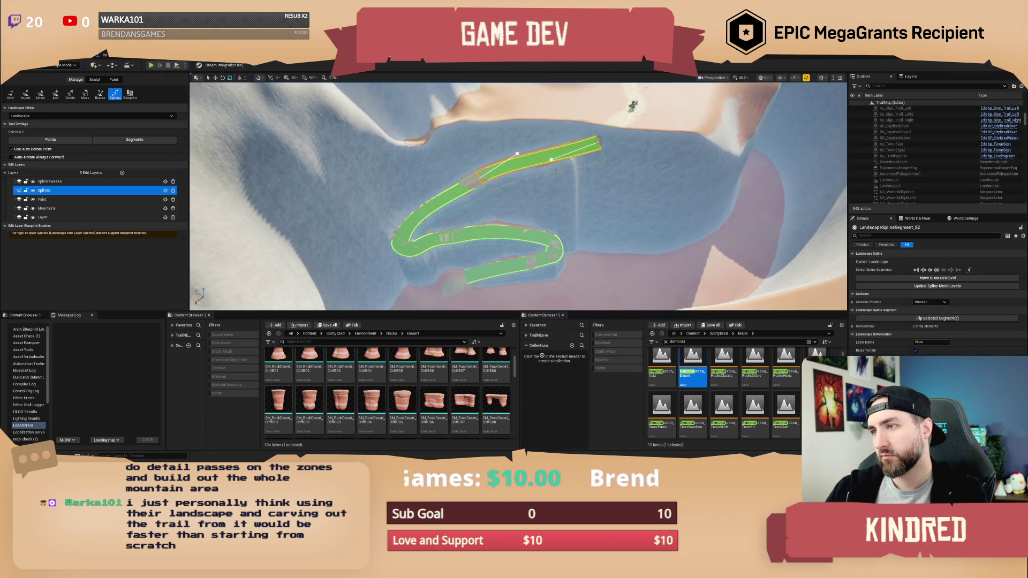
click(599, 141)
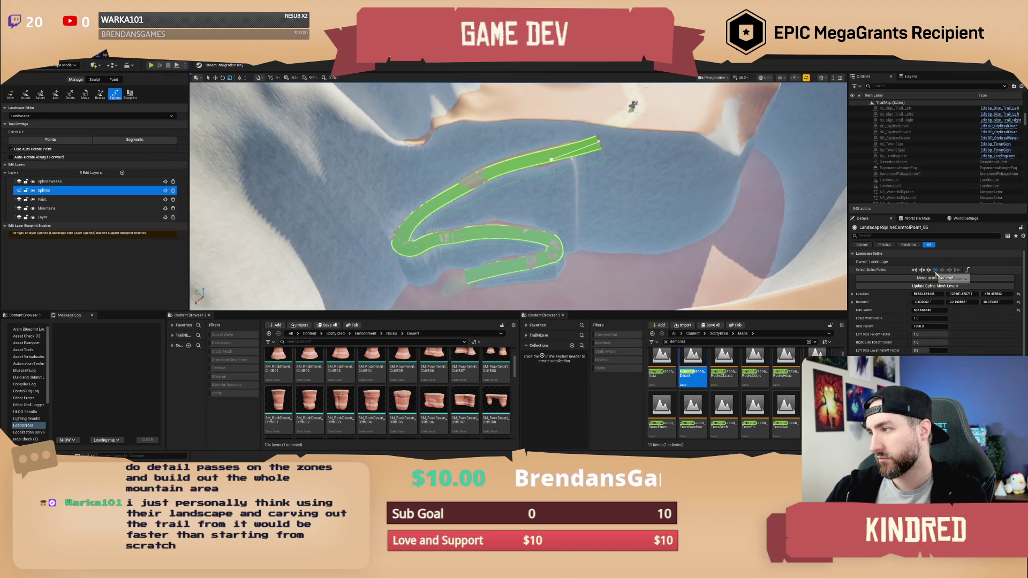
click(936, 271)
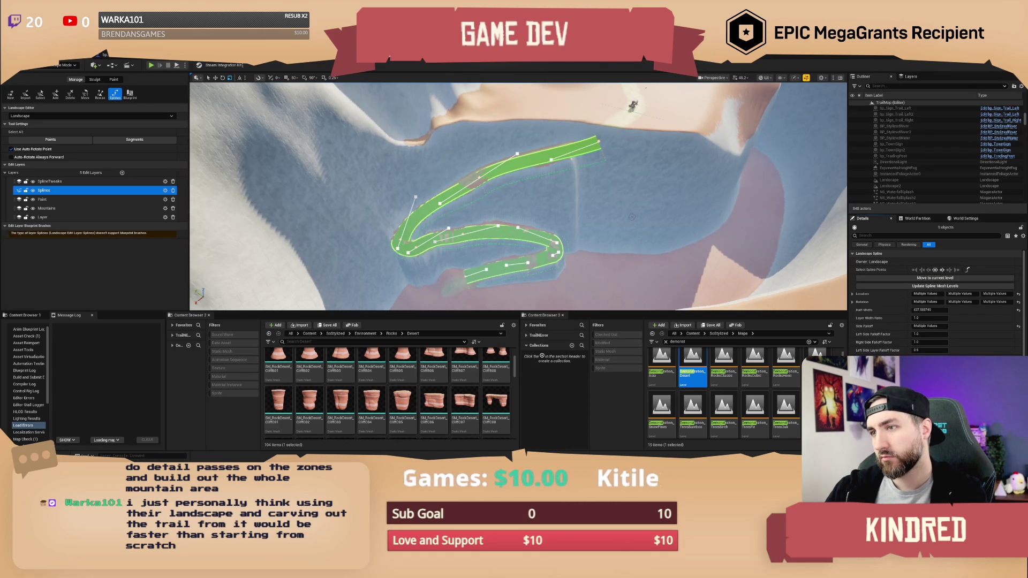
key(Right)
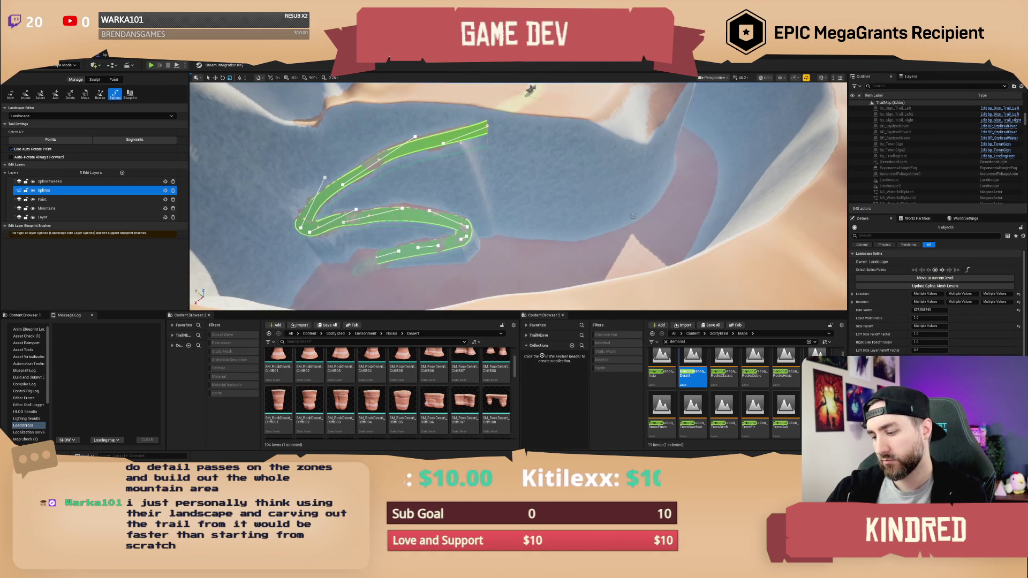
click(636, 216)
key(Up)
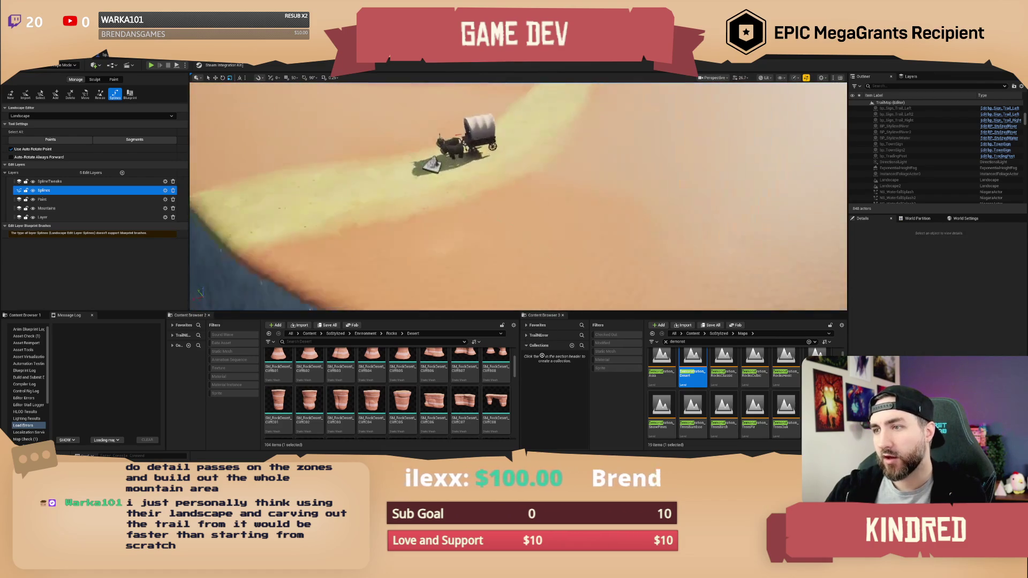
Step: Check the spline point by the ox wagon, then back out over the trail mountain
click(453, 177)
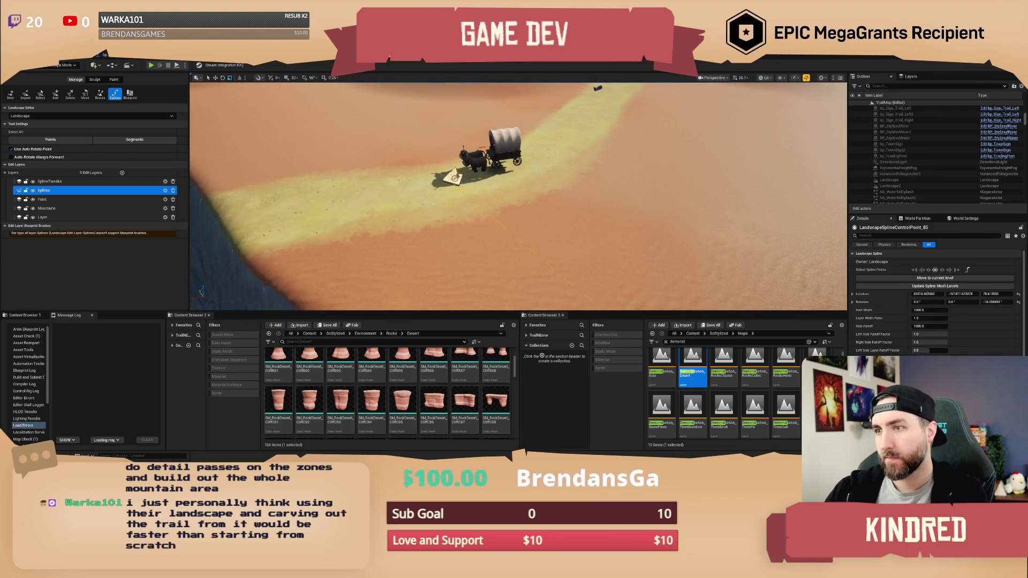
click(541, 184)
key(Up)
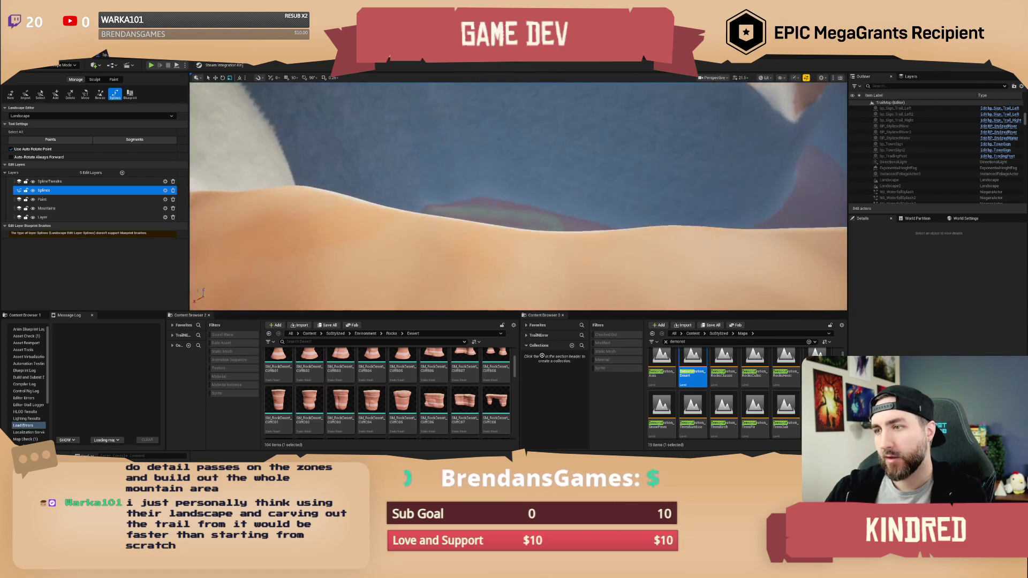
key(Up)
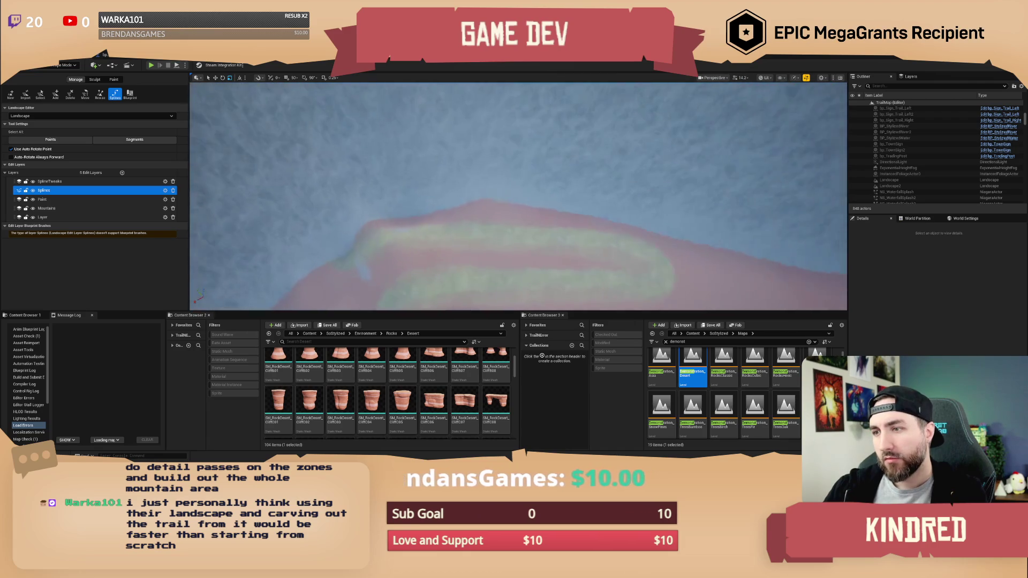
scroll(518, 196, up, 3)
key(Down)
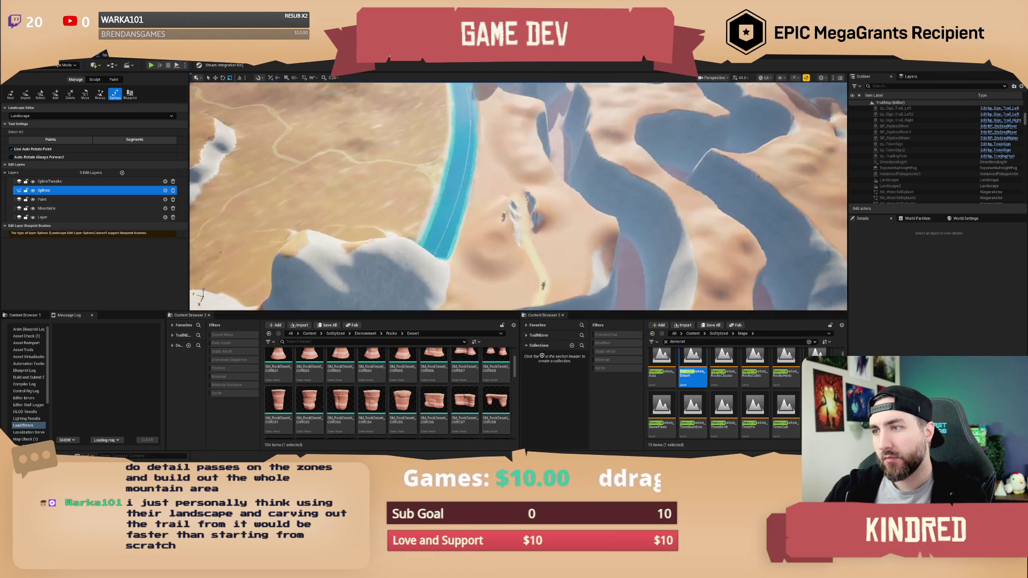
scroll(518, 196, up, 2)
key(Down)
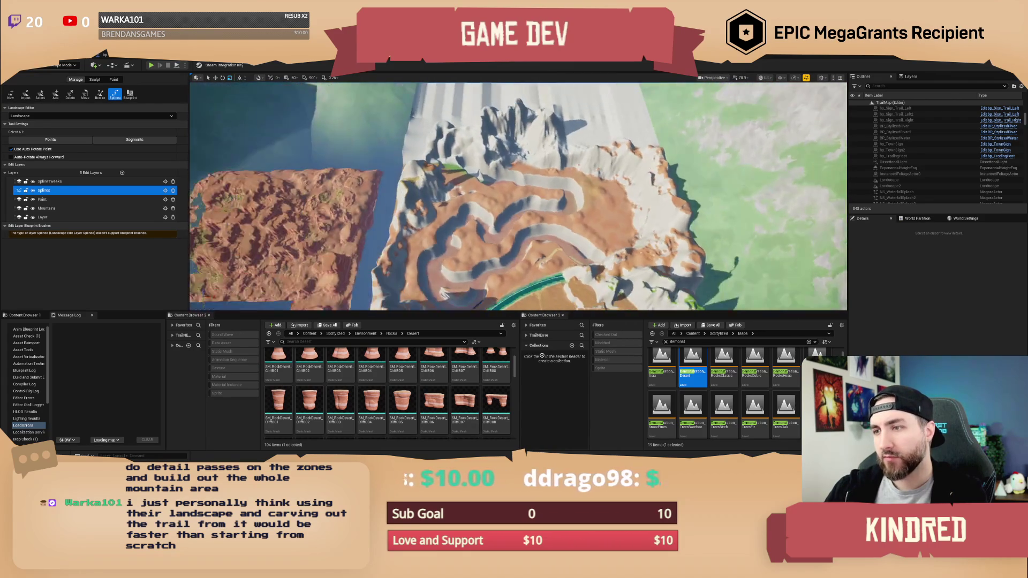
key(Up)
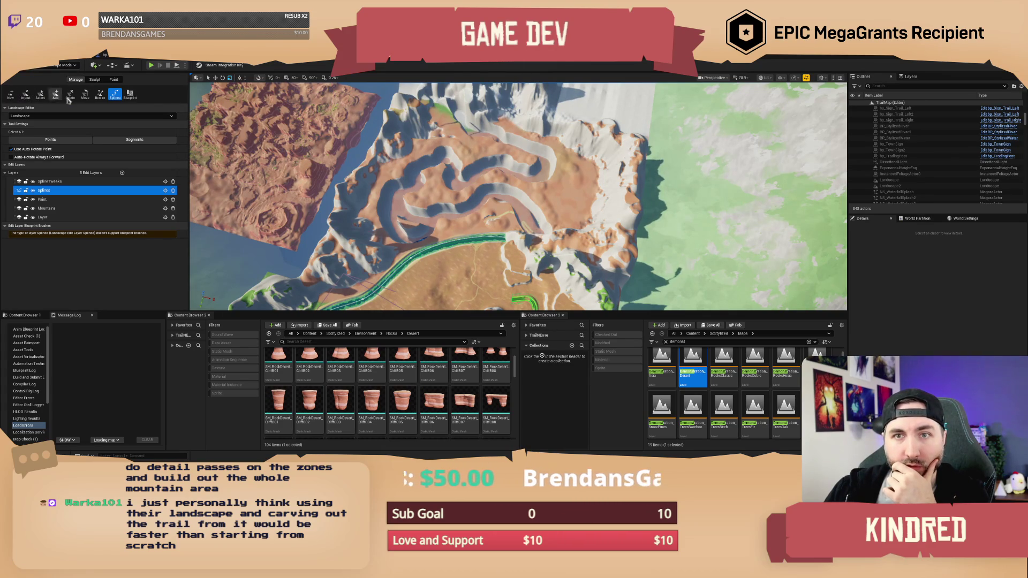
Step: Switch the landscape Manage tool to deleting components
click(41, 97)
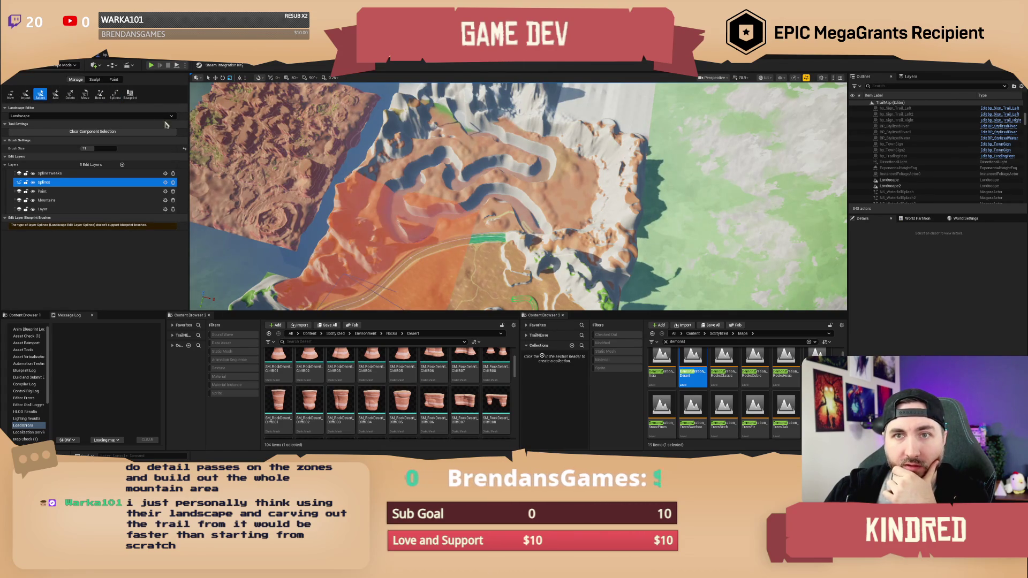
click(71, 96)
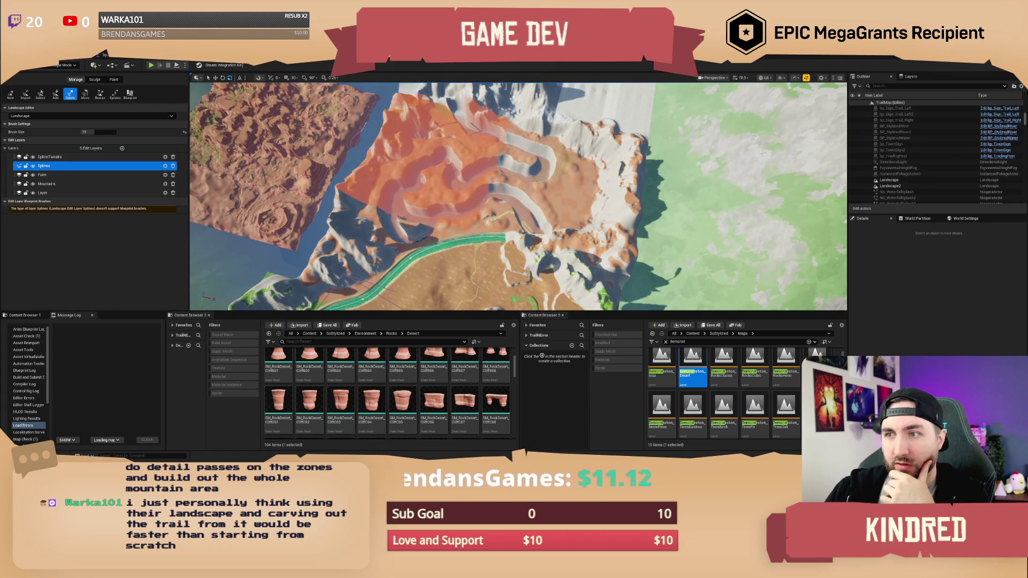
scroll(469, 149, down, 10)
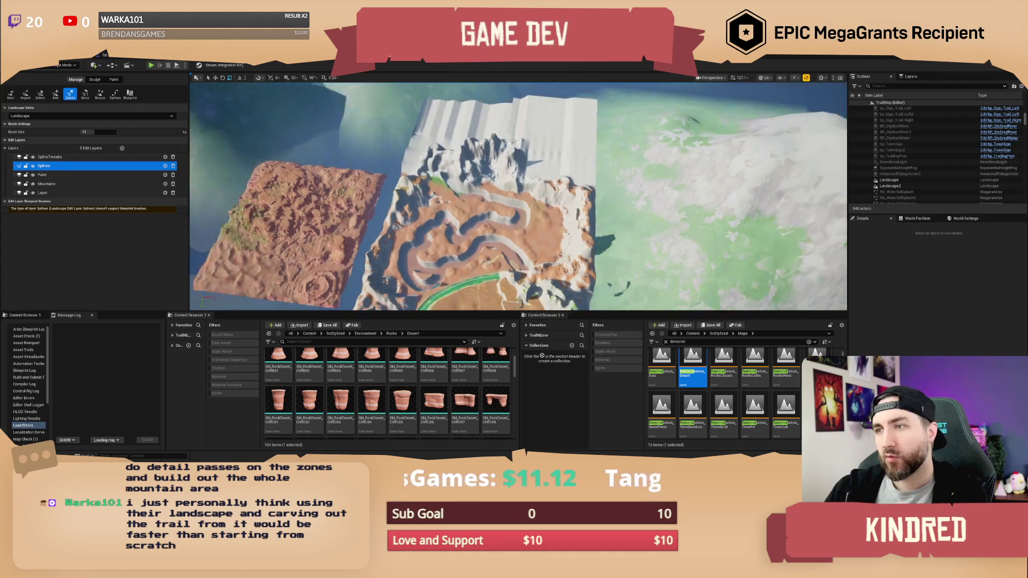
scroll(516, 163, up, 5)
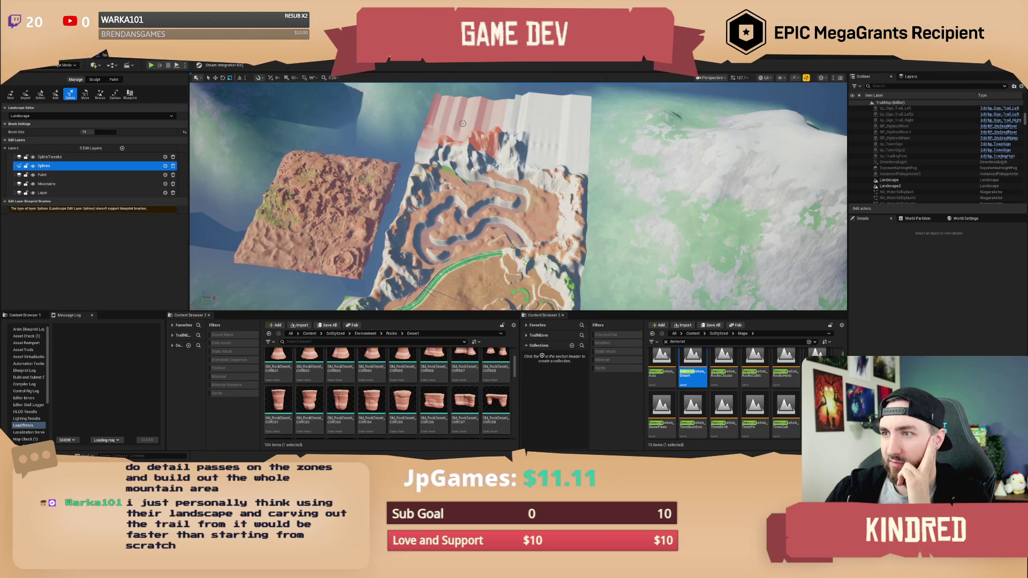
Step: Delete eight landscape components and thin leftover strips around the trail mountain
click(527, 138)
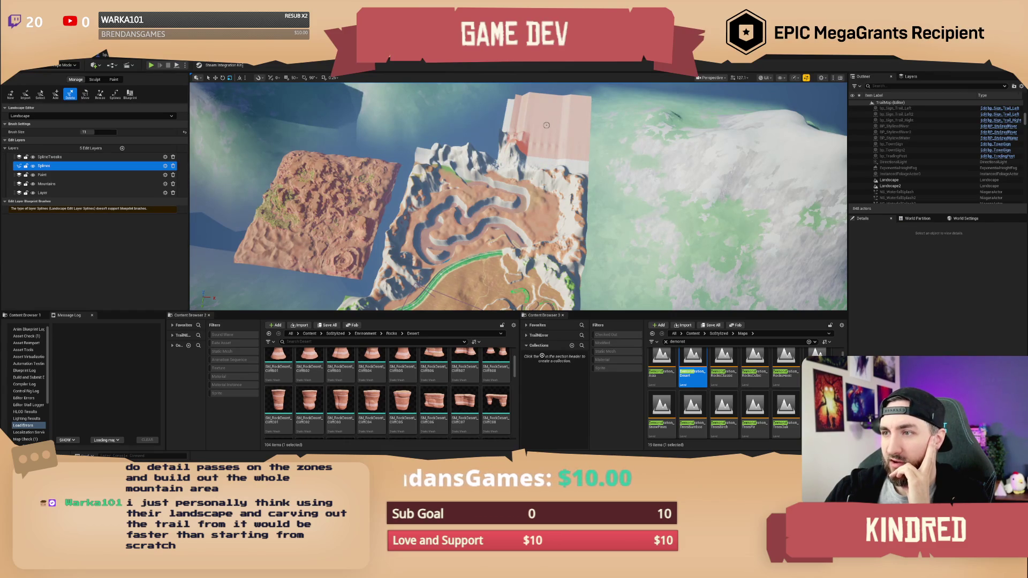
click(547, 129)
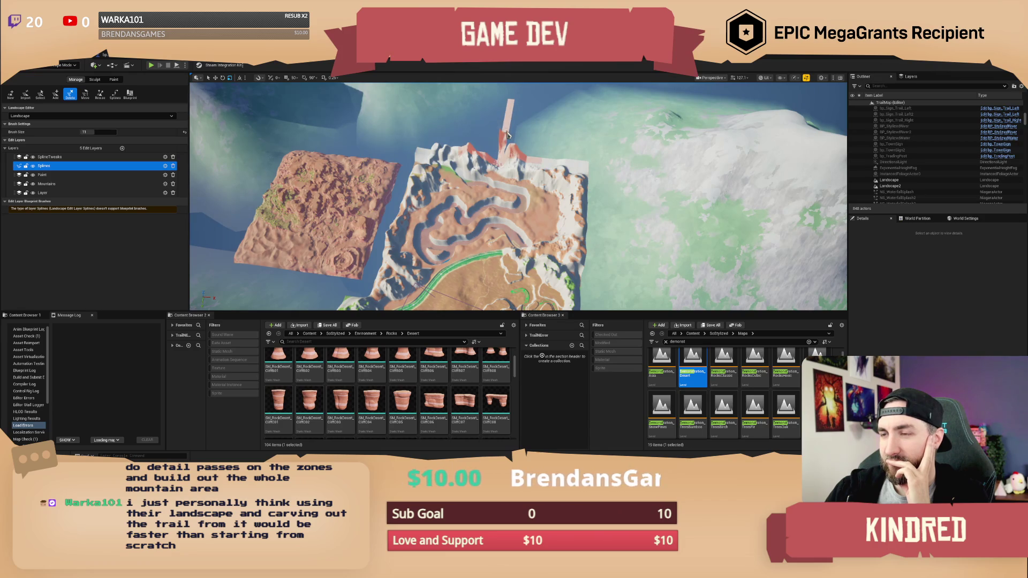
click(507, 135)
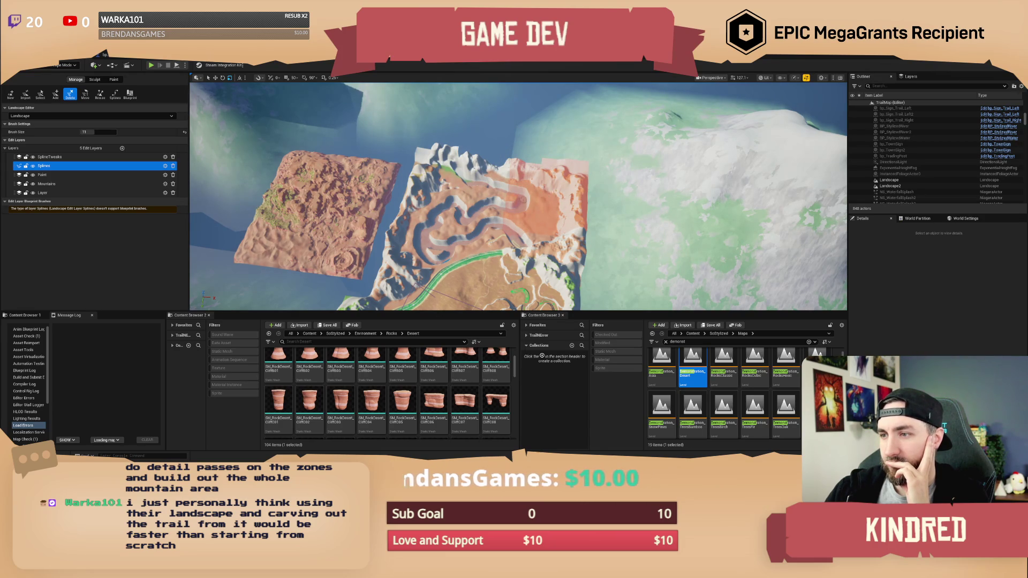
click(518, 200)
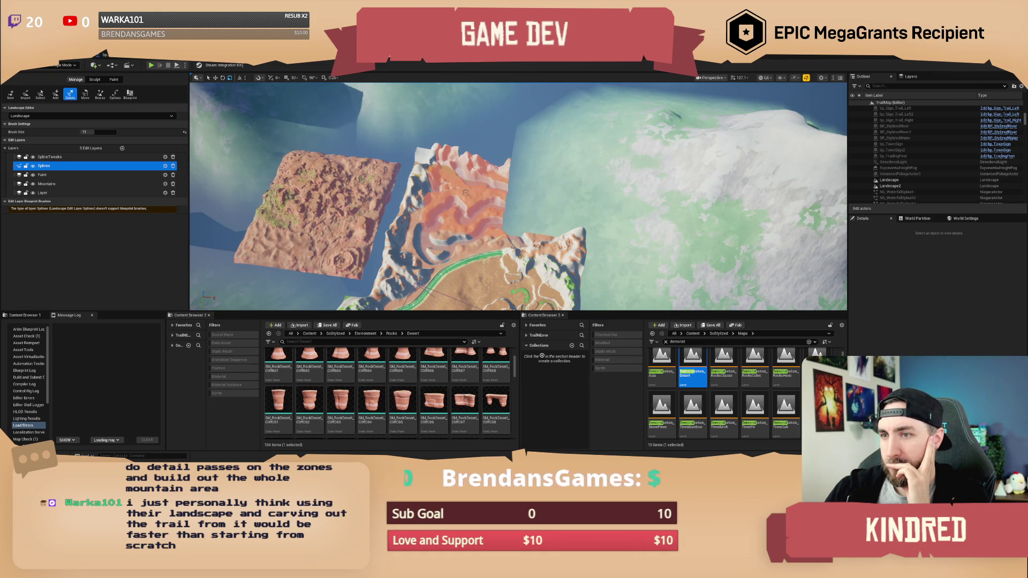
click(466, 197)
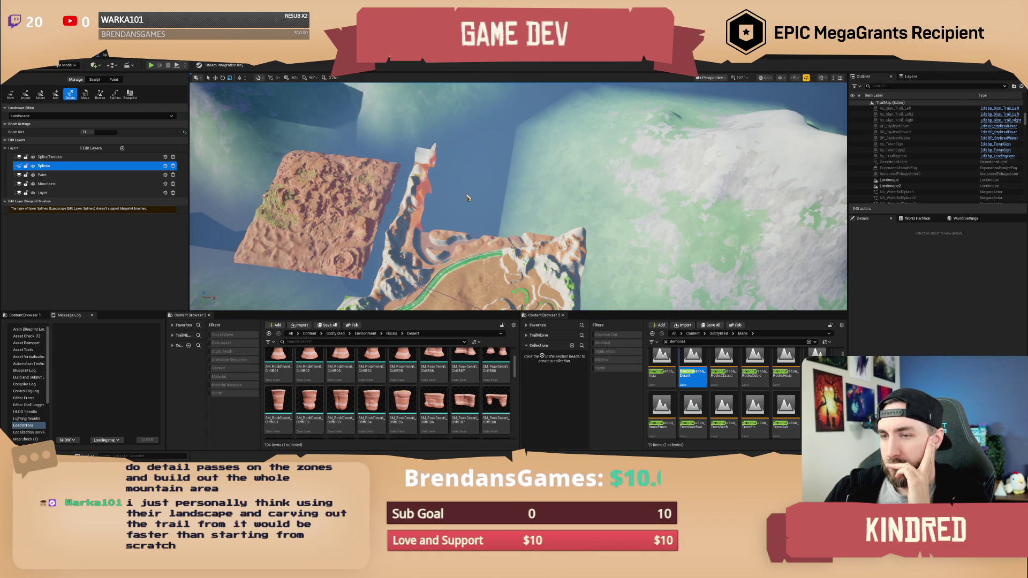
click(429, 190)
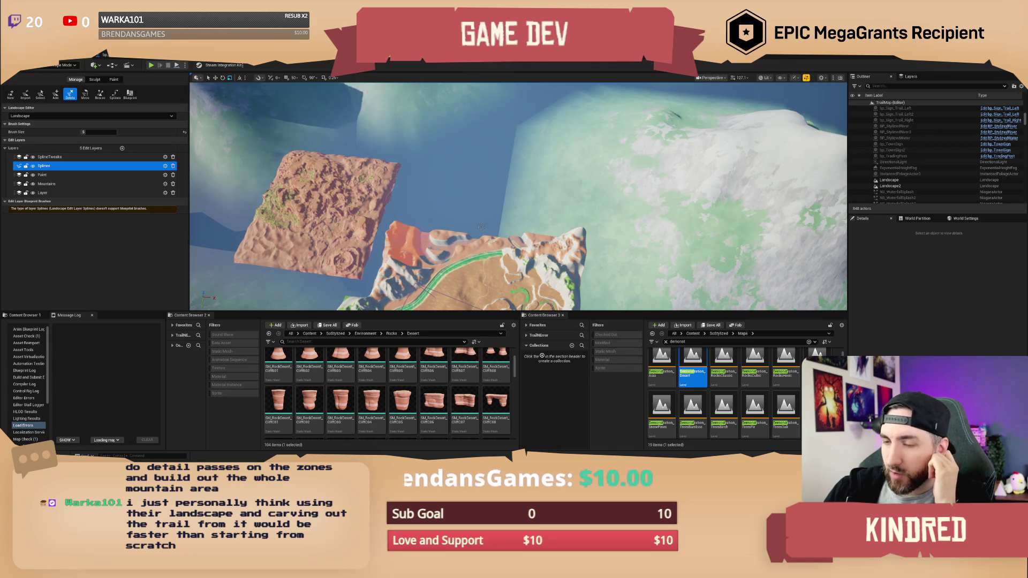
click(482, 230)
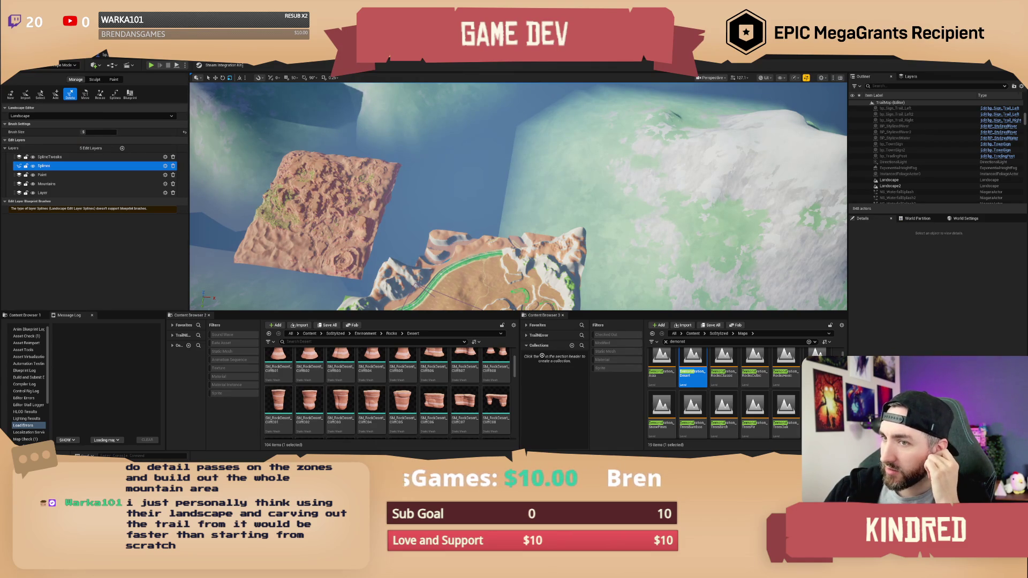
click(576, 226)
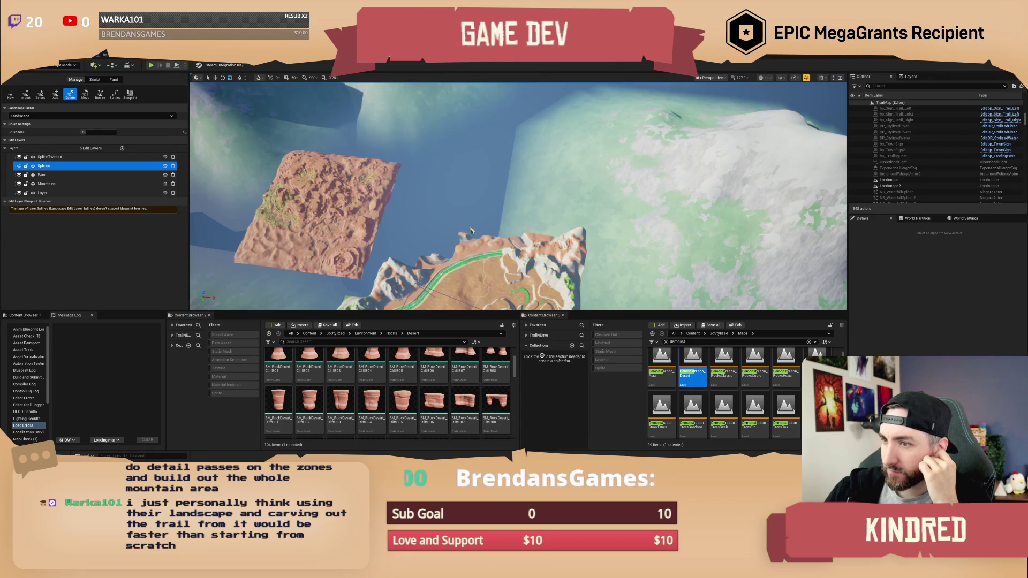
Step: Set the delete brush size to 2 and remove three small terrain pieces beside the trail
drag(533, 215, 461, 241)
drag(106, 132, 101, 131)
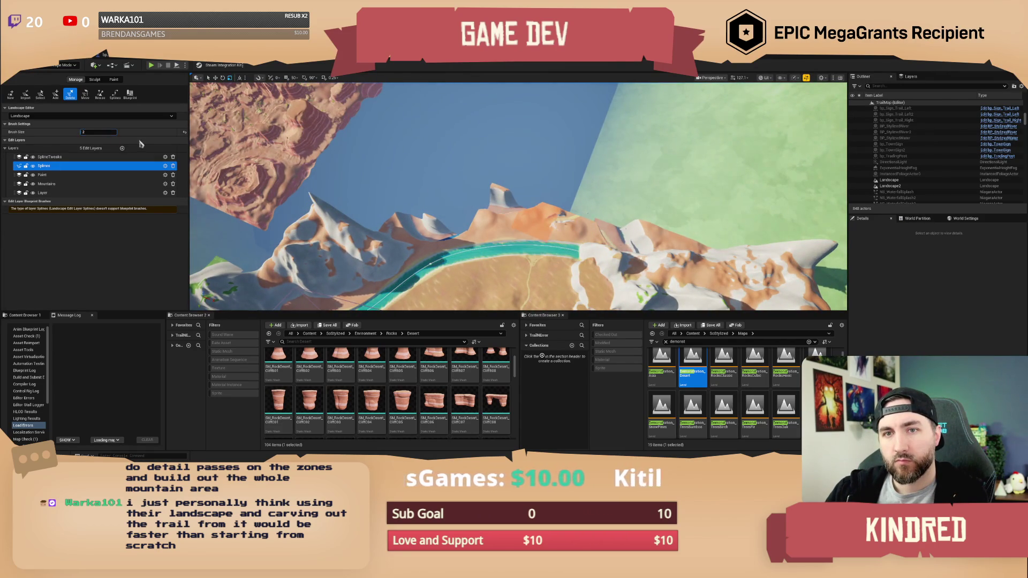
click(502, 205)
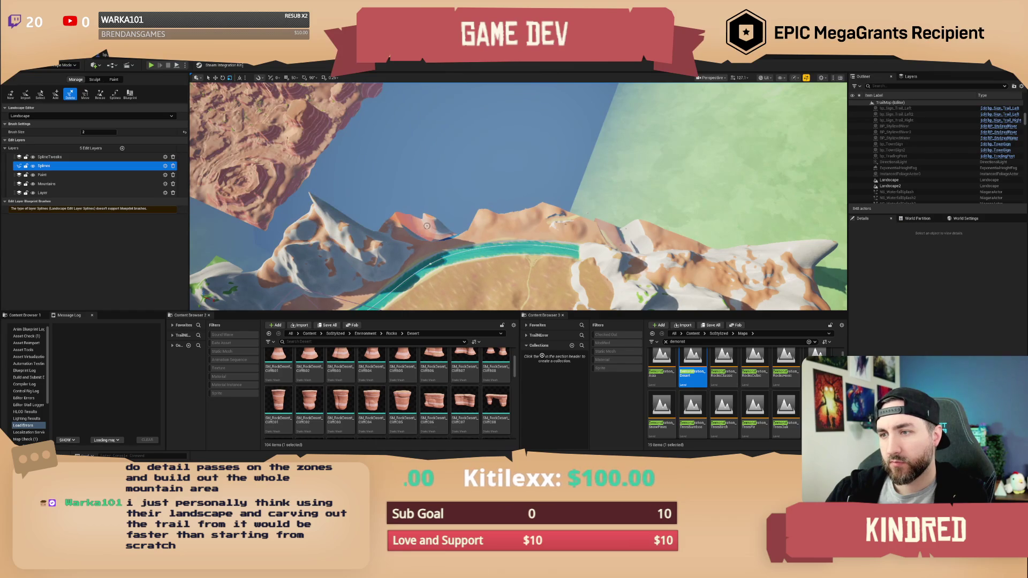
click(446, 231)
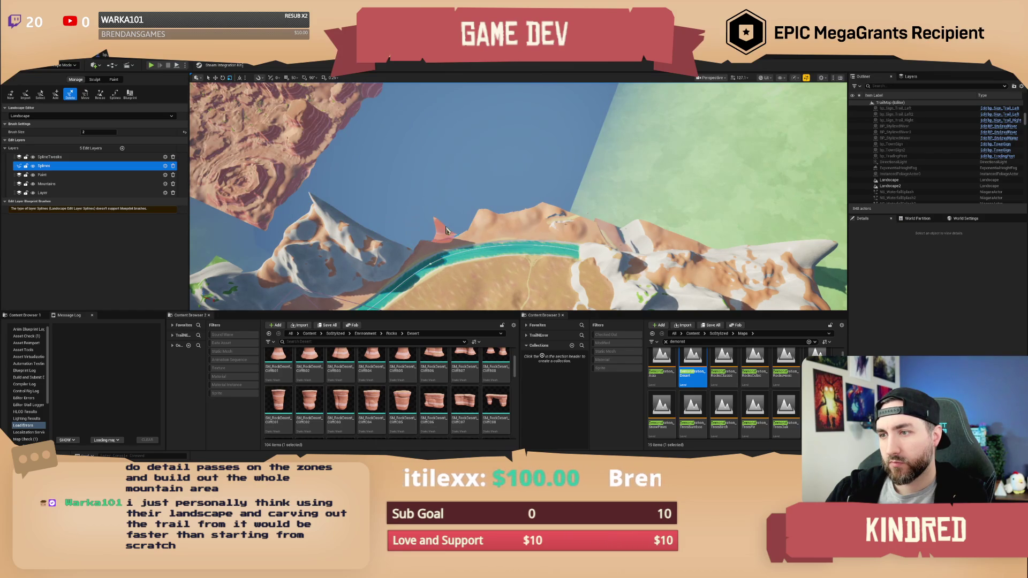
click(444, 231)
mouse_move(500, 214)
mouse_down()
mouse_move(542, 163)
mouse_move(604, 218)
mouse_up()
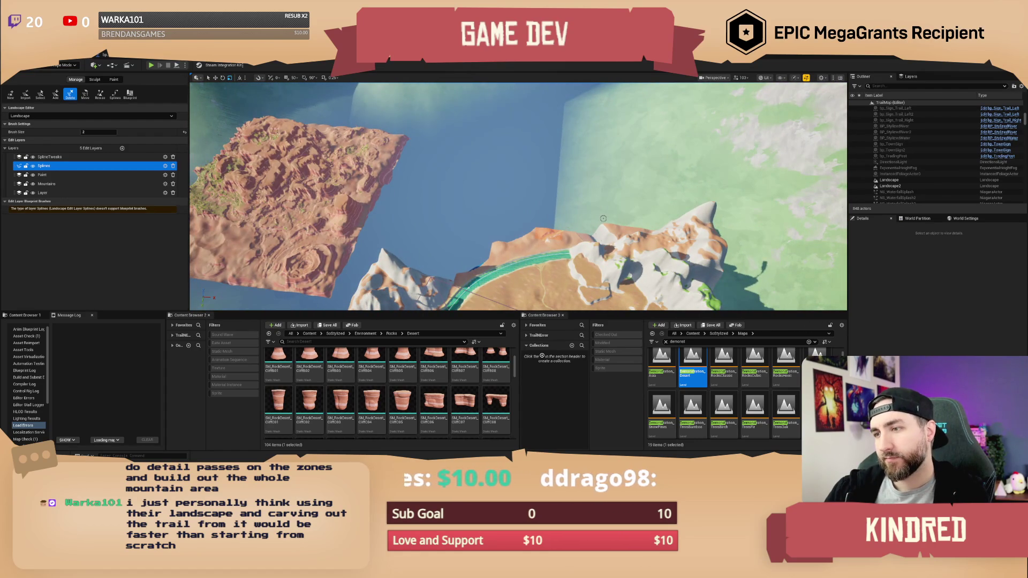
Step: Undo the three deletions to restore those terrain pieces, then switch to Sculpt
key(ctrl+z)
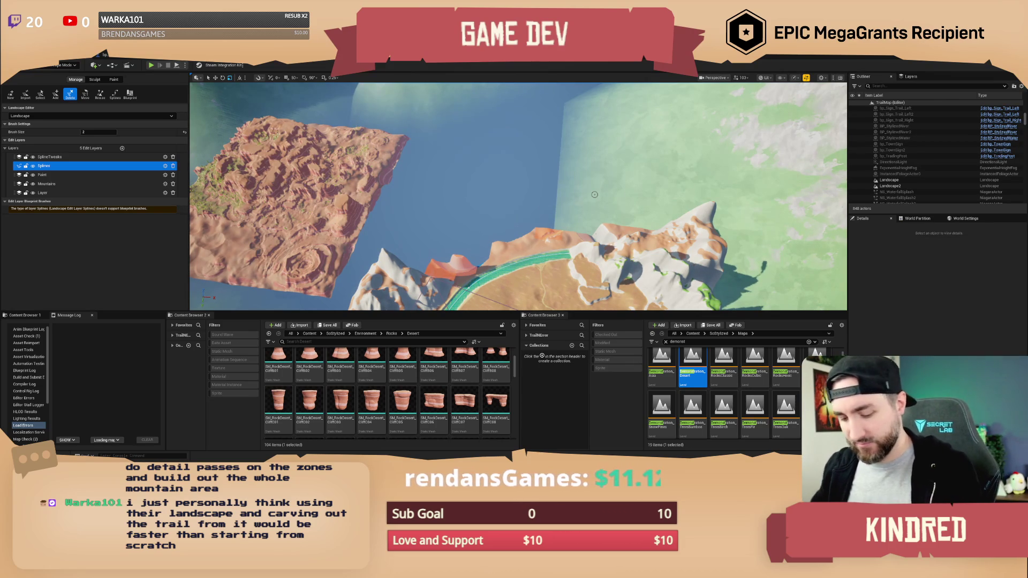
key(ctrl+z)
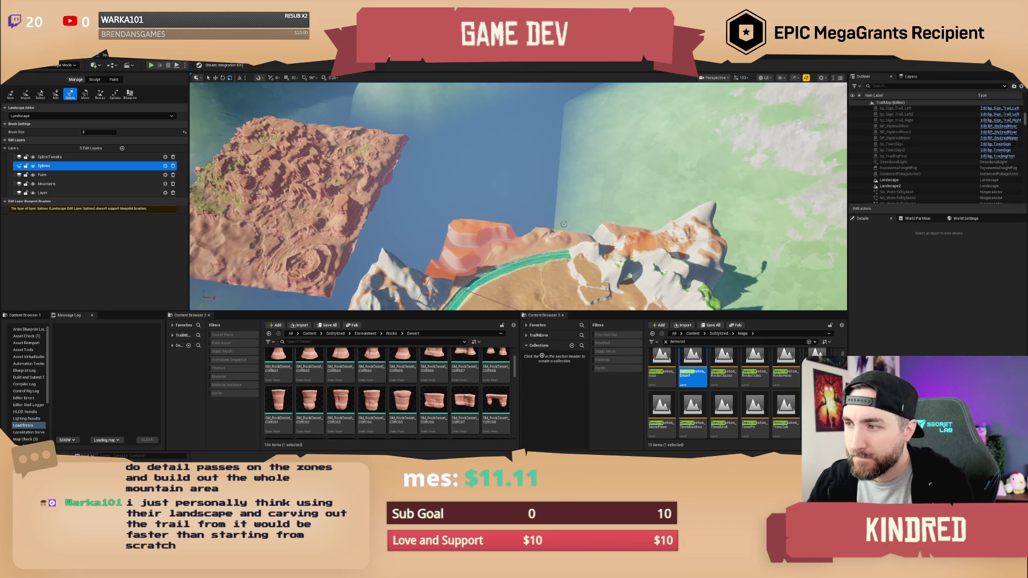
key(ctrl+z)
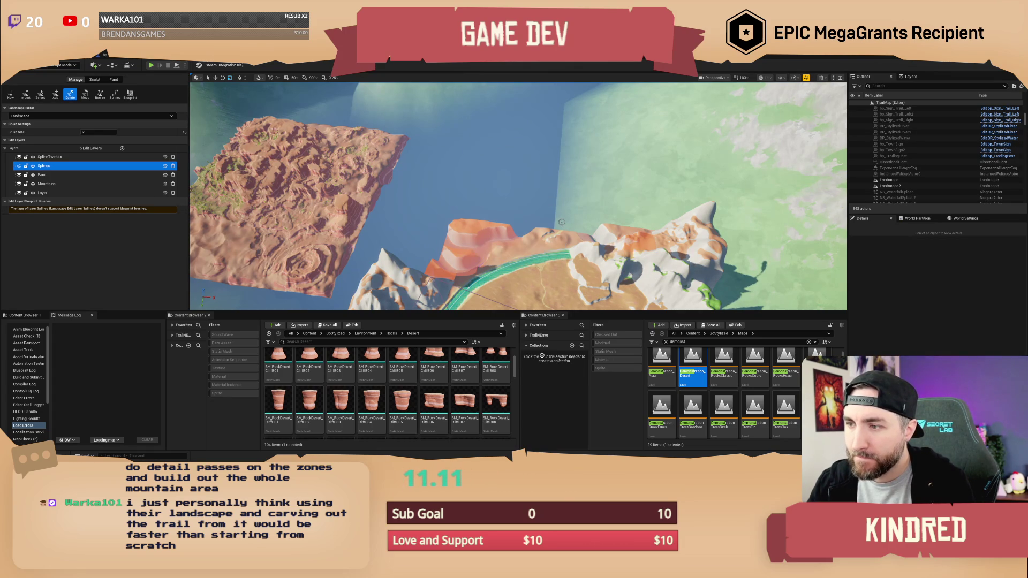
drag(560, 194, 454, 234)
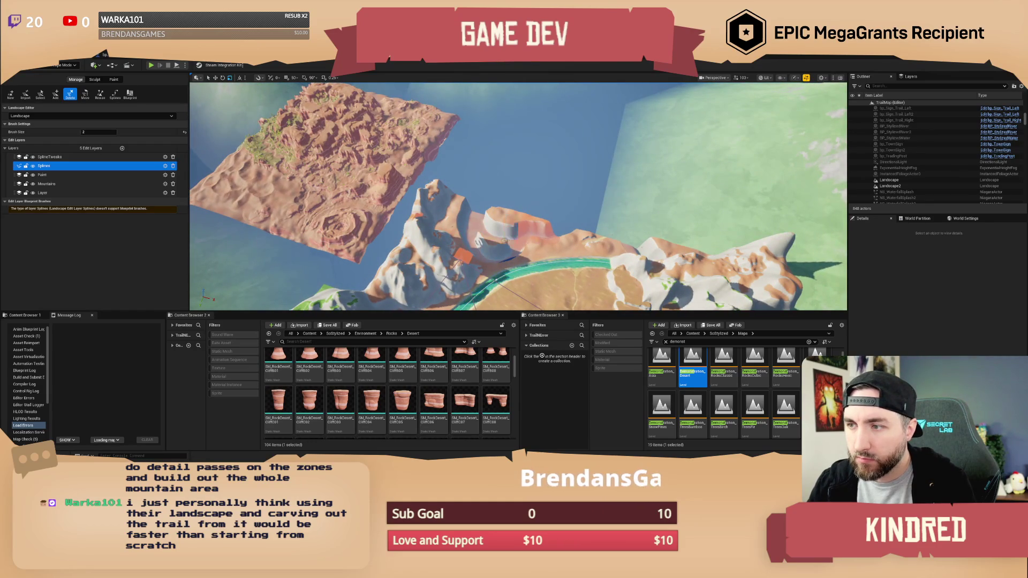
click(95, 79)
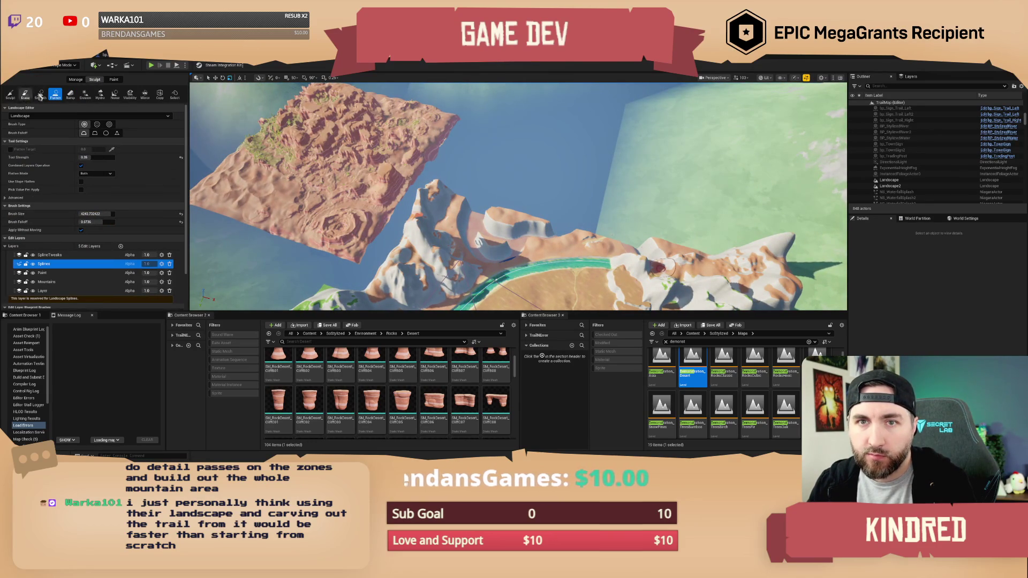
Step: Dismiss the reserved-layer warning and switch sculpting to the Mountains edit layer
scroll(553, 216, up, 5)
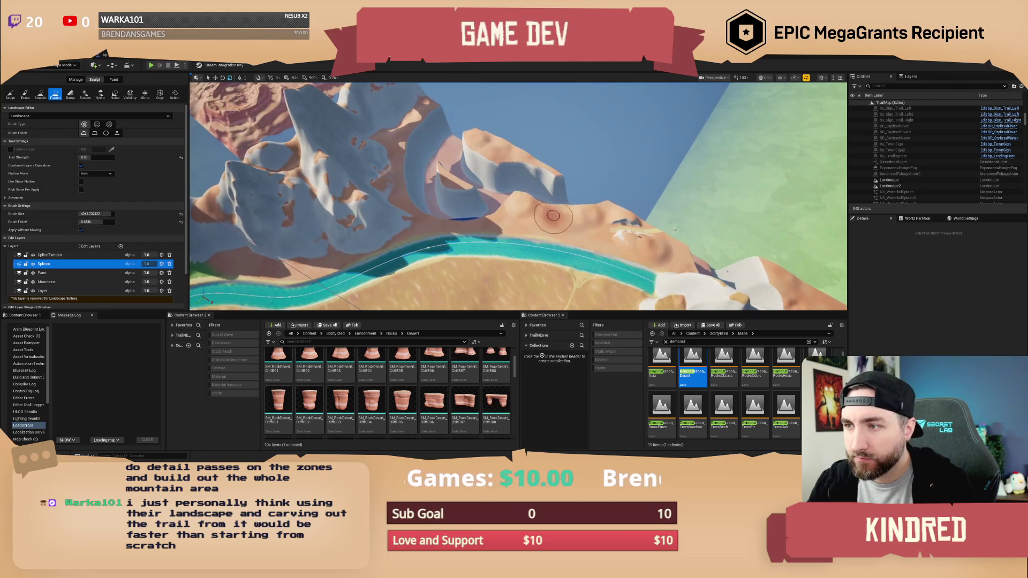
click(493, 207)
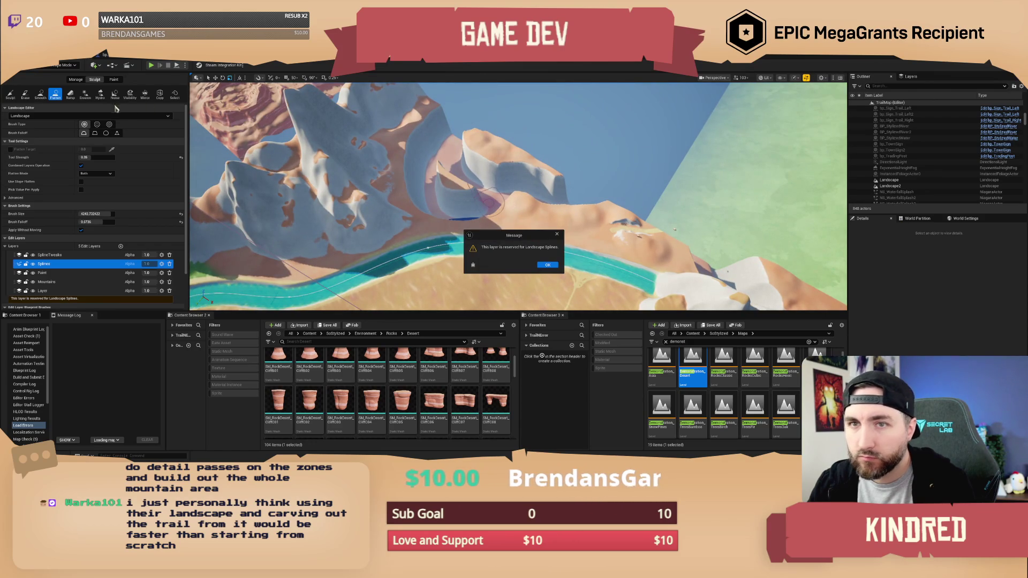
click(545, 265)
scroll(61, 284, down, 1)
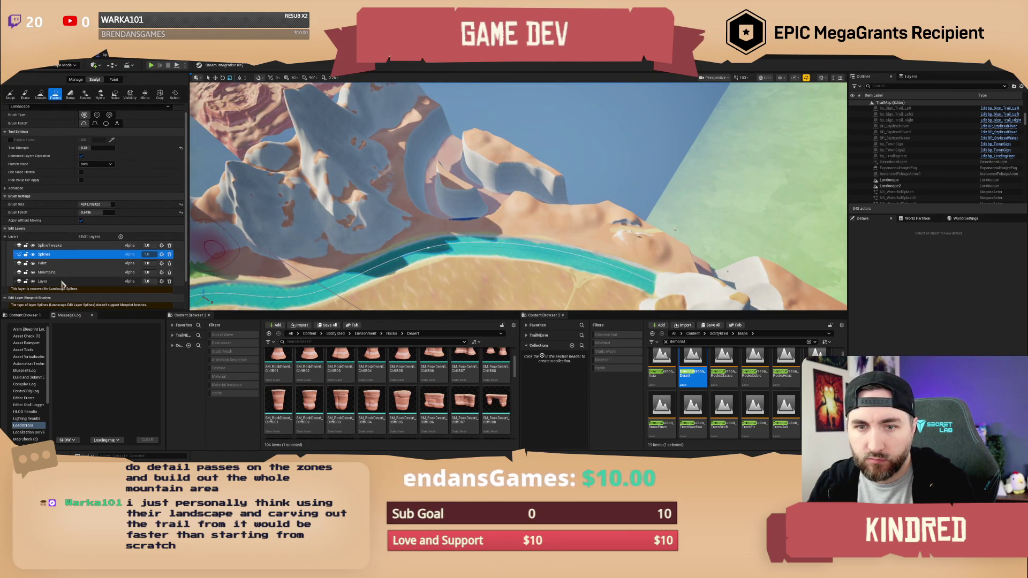
click(54, 272)
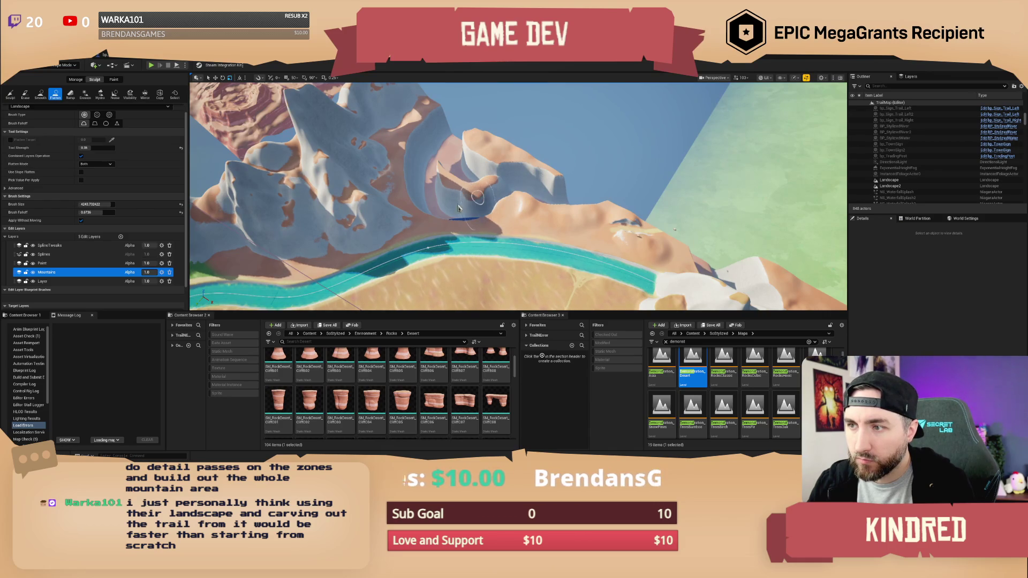
Step: Flatten the cliff ridge into brown terrain at Strength 1 and brush size ~4915, then return to Manage
scroll(458, 207, up, 5)
mouse_move(480, 202)
mouse_down()
mouse_move(515, 227)
mouse_move(482, 230)
mouse_up()
text(1)
click(95, 204)
drag(95, 204, 107, 204)
mouse_move(476, 230)
mouse_down()
mouse_move(394, 202)
mouse_move(418, 197)
mouse_move(390, 170)
mouse_move(392, 133)
mouse_move(452, 179)
mouse_move(501, 192)
mouse_move(542, 193)
mouse_move(549, 183)
mouse_move(525, 157)
mouse_move(411, 112)
mouse_move(436, 145)
mouse_move(642, 209)
mouse_move(557, 172)
mouse_move(573, 201)
mouse_up()
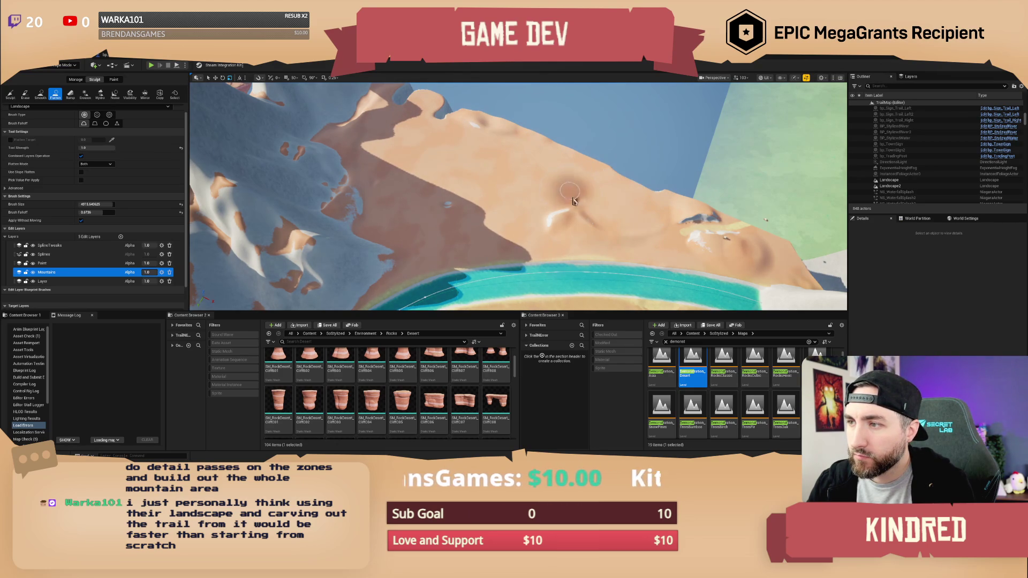
scroll(573, 201, down, 10)
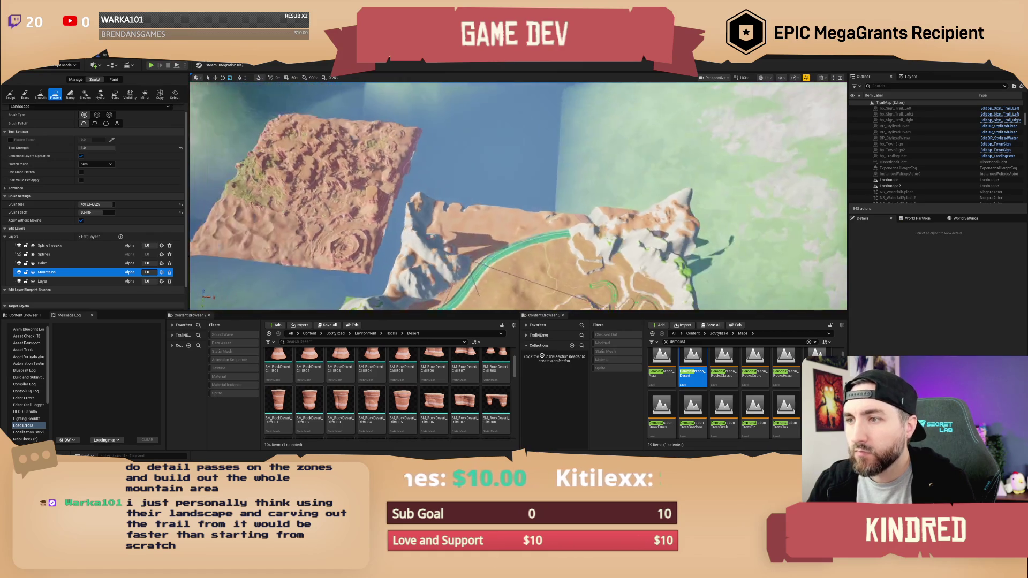
click(76, 80)
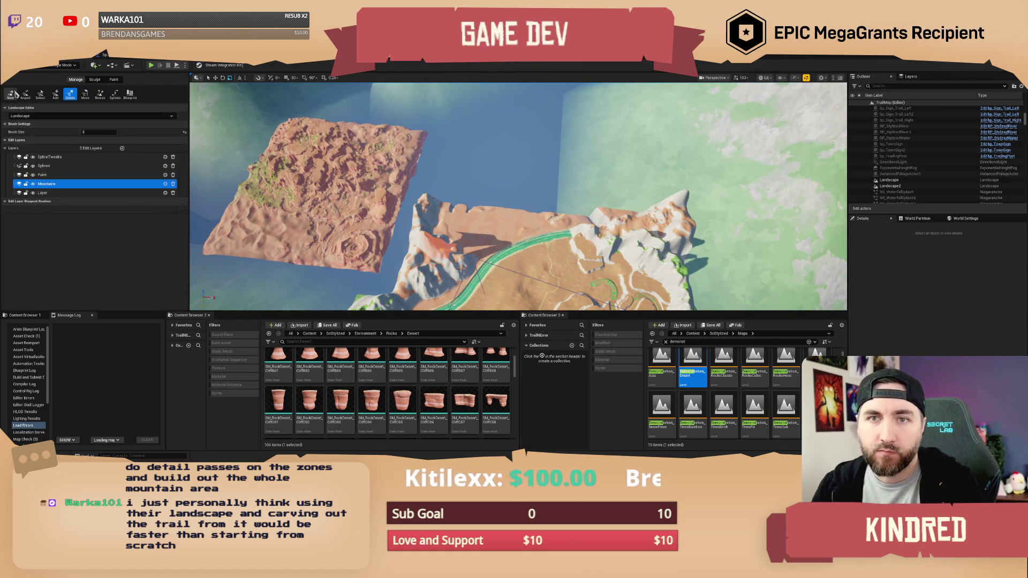
Step: Exit Landscape mode, focus Landscape2 and drag the red rock mesa beside the mountain cliffs
click(67, 64)
click(64, 80)
click(276, 187)
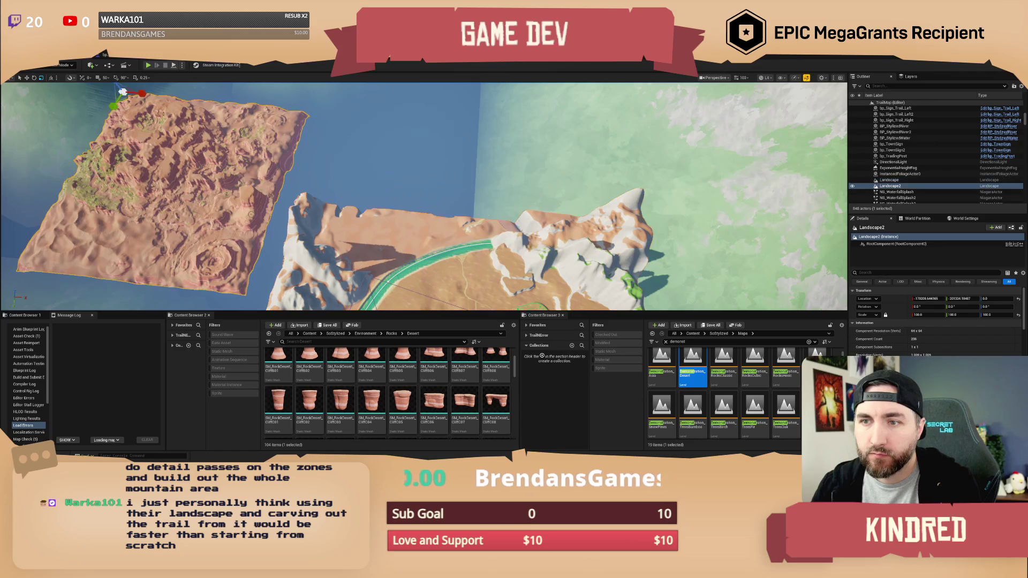
key(f)
mouse_move(150, 122)
mouse_down()
mouse_move(353, 86)
mouse_move(412, 91)
mouse_up()
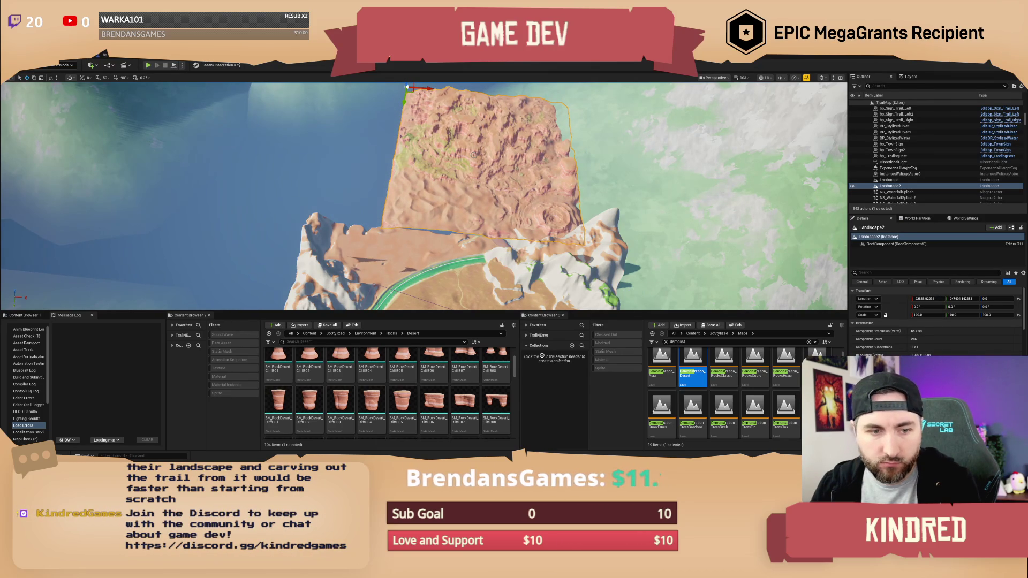
mouse_move(473, 154)
mouse_down()
mouse_move(439, 126)
mouse_move(447, 134)
mouse_up()
drag(642, 164, 633, 159)
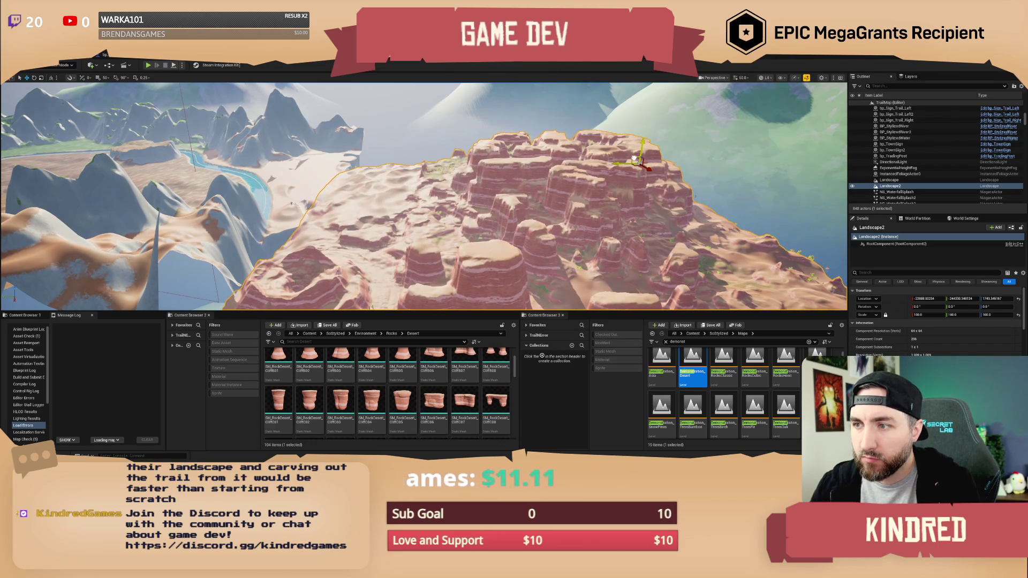
Step: Delete the bp_AVSWagon_Debug4 actor beside the ox wagon and start Play In Editor with Alt+P
scroll(634, 159, up, 6)
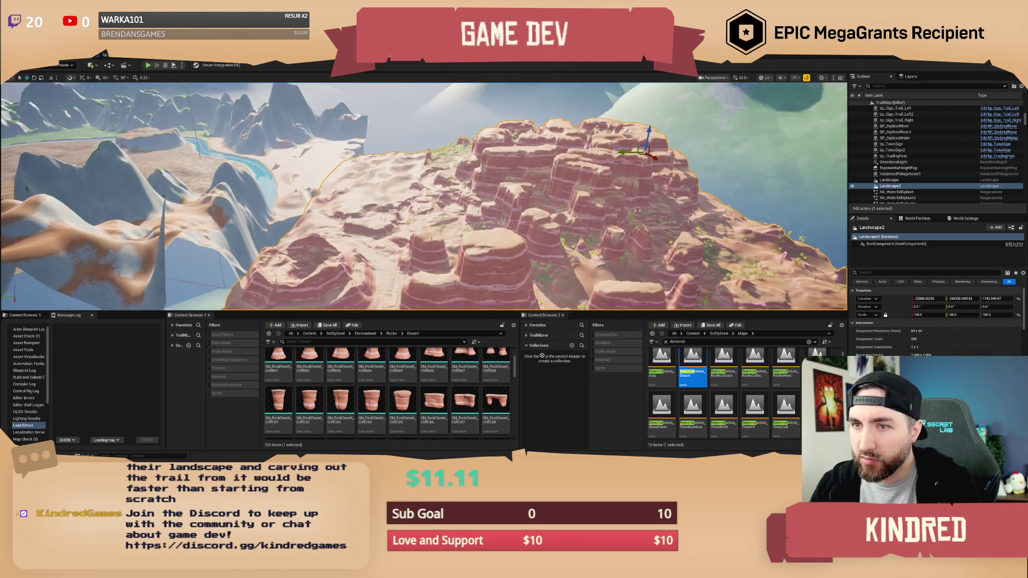
scroll(634, 159, down, 4)
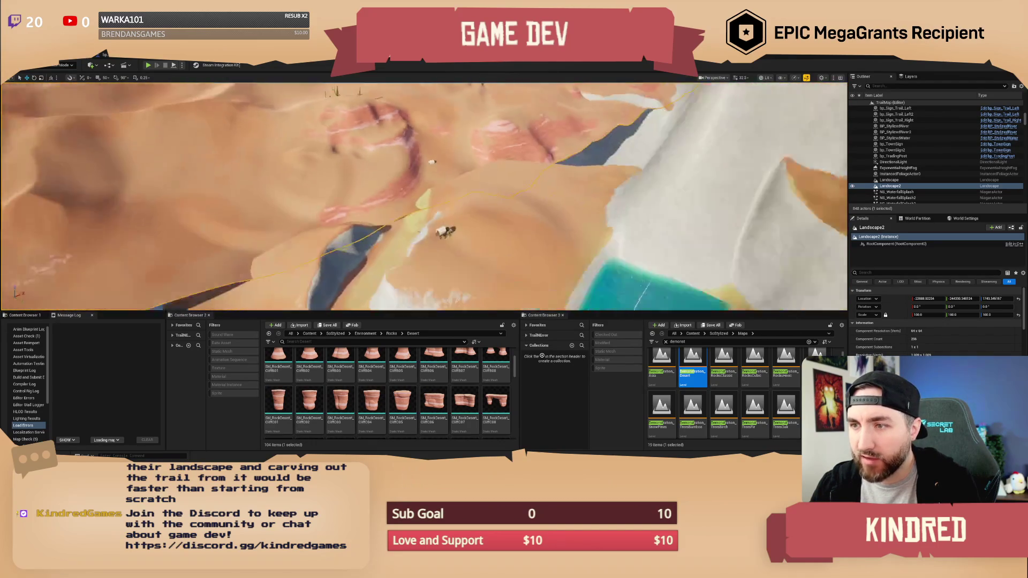
scroll(634, 159, down, 3)
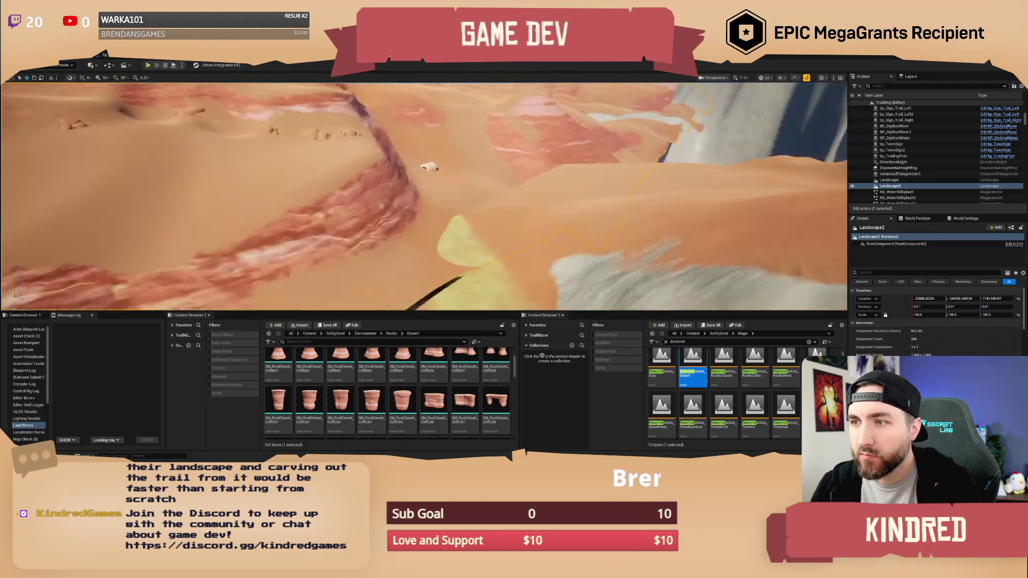
scroll(424, 197, up, 2)
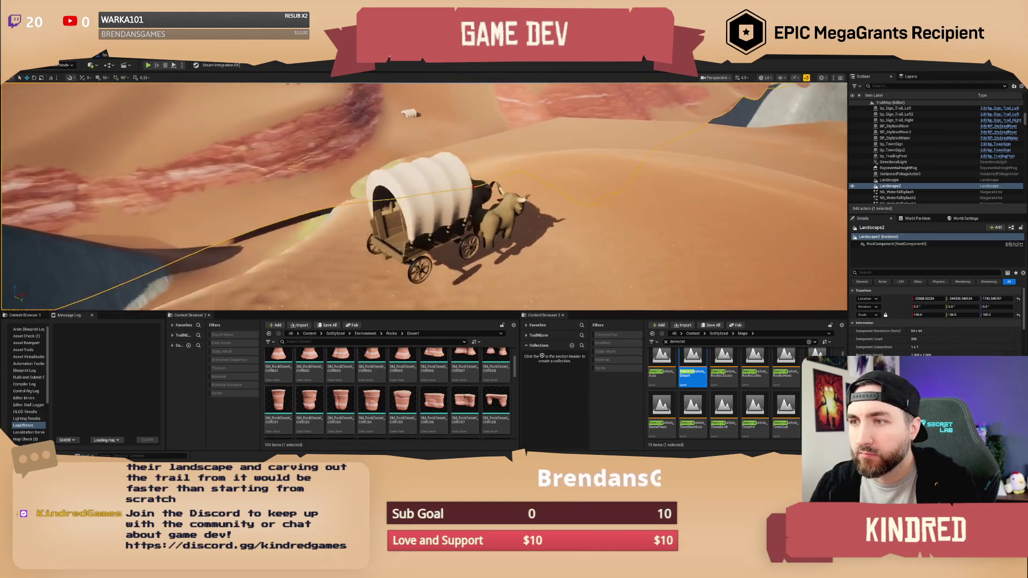
key(w)
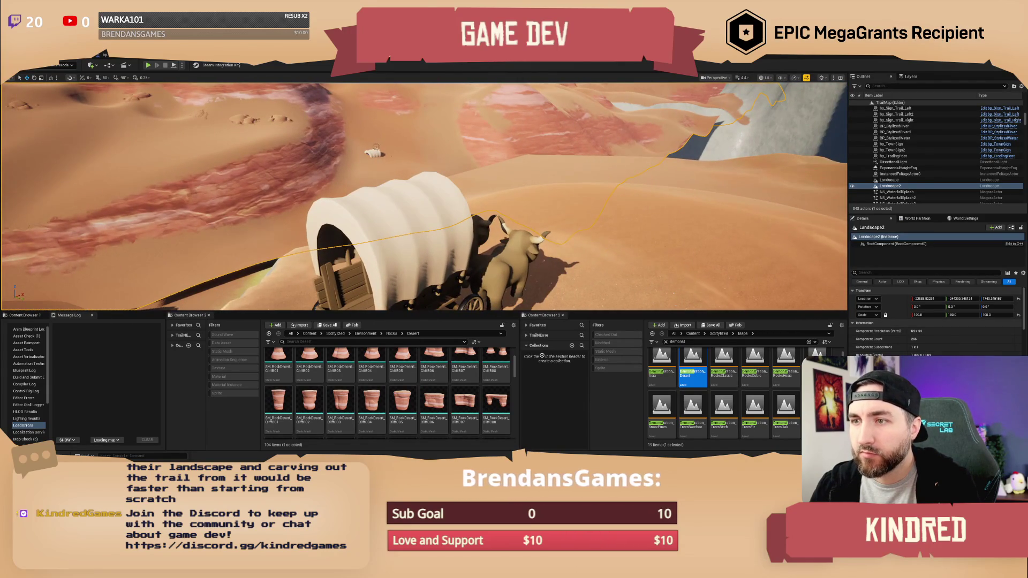
click(373, 154)
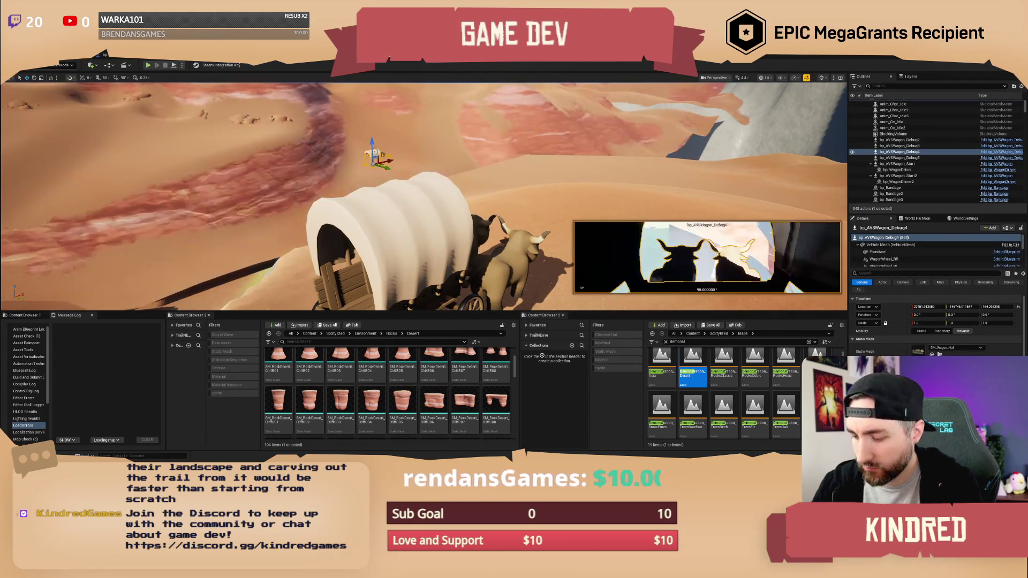
key(Delete)
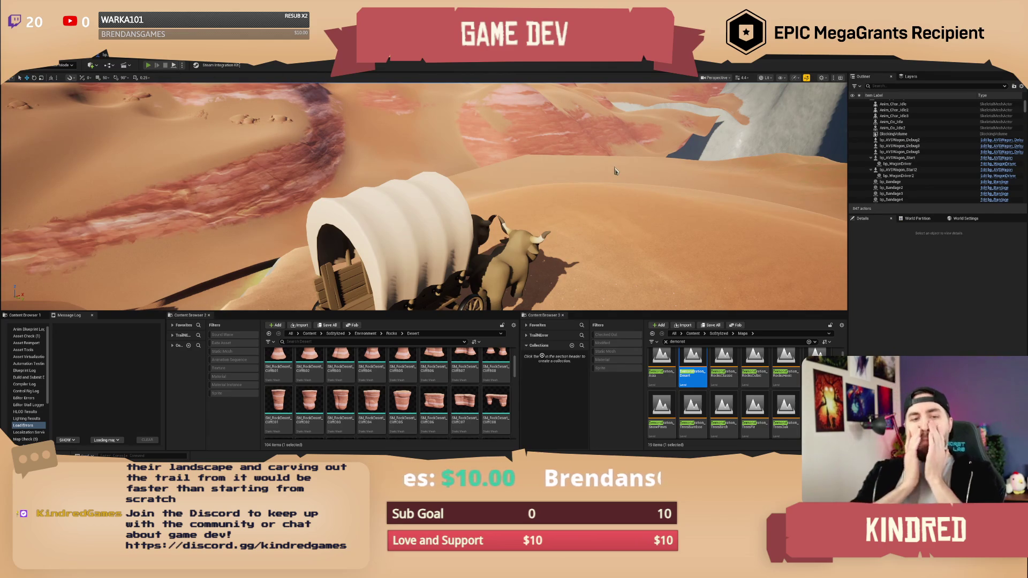
key(alt+p)
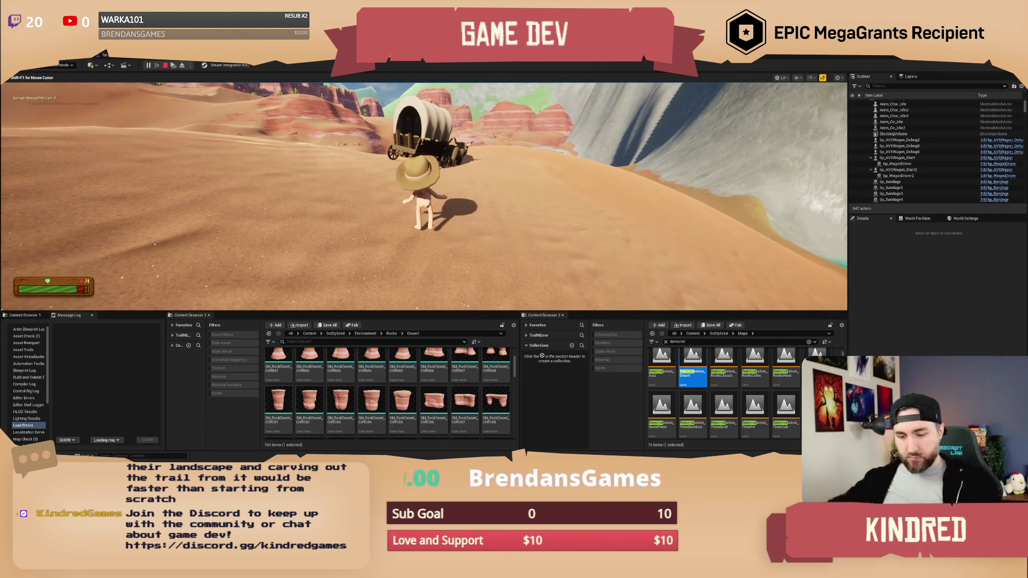
Step: Walk the character to the ox wagon, board it and drive forward into the canyon
key(w)
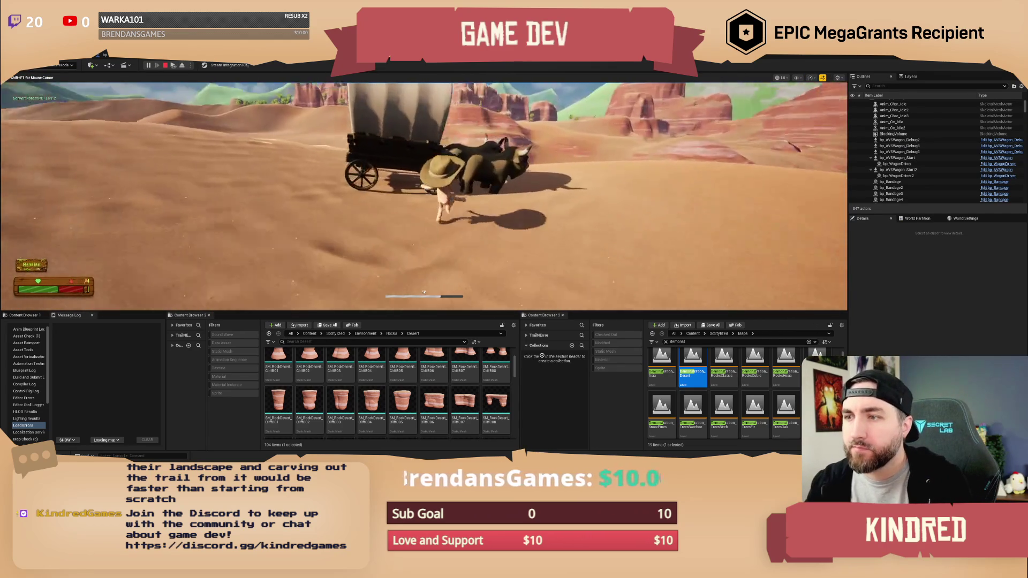
key(w)
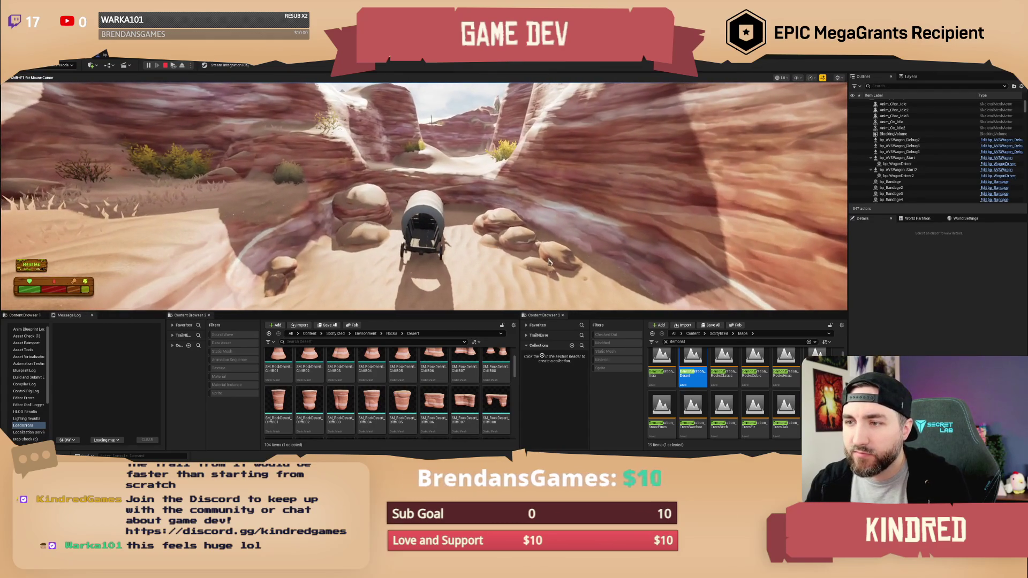
Step: End the play session, select the Landscape2 red rock mesa and delete it from the map
key(Escape)
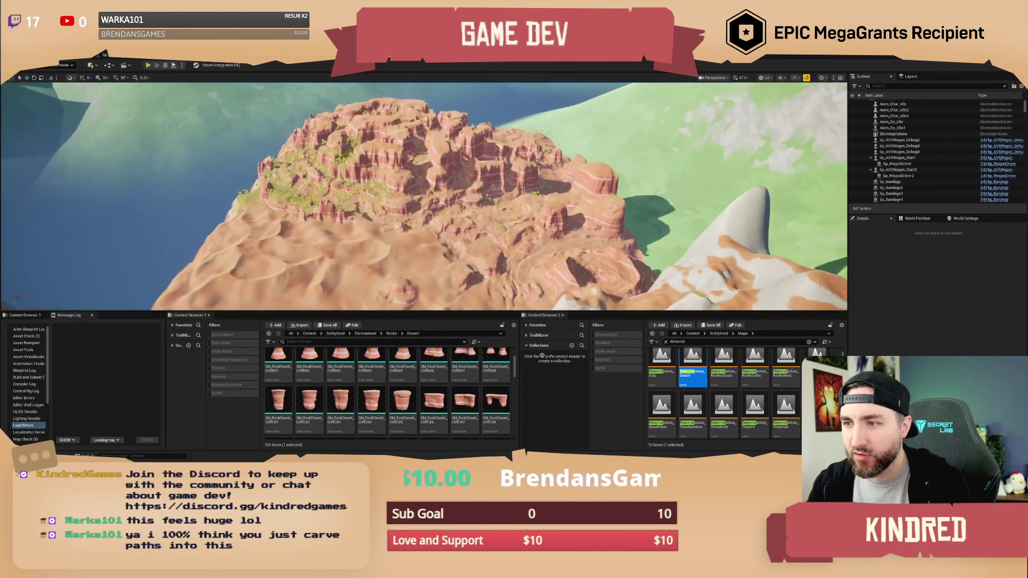
scroll(423, 197, up, 2)
click(468, 231)
scroll(509, 222, up, 2)
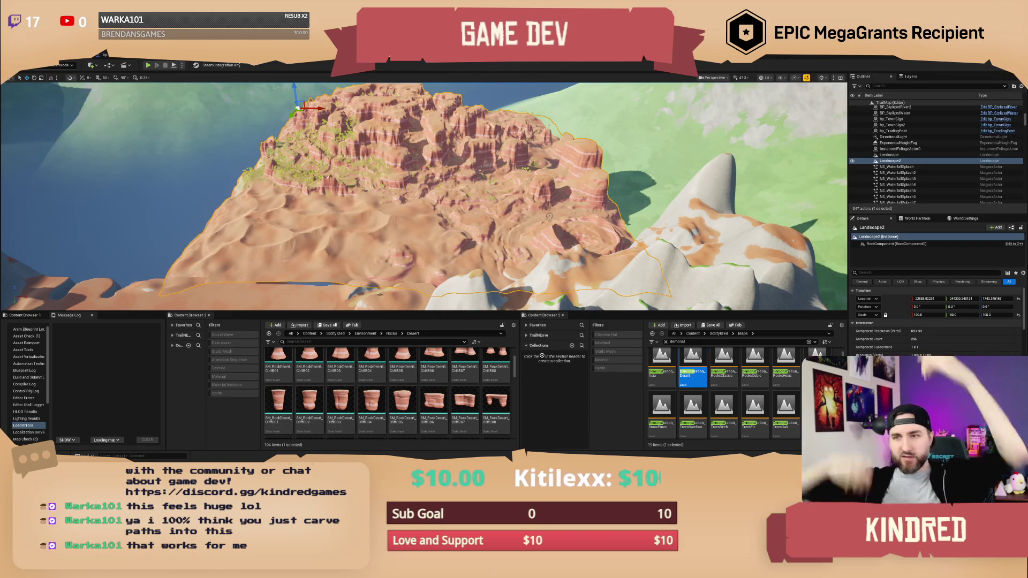
drag(413, 237, 502, 219)
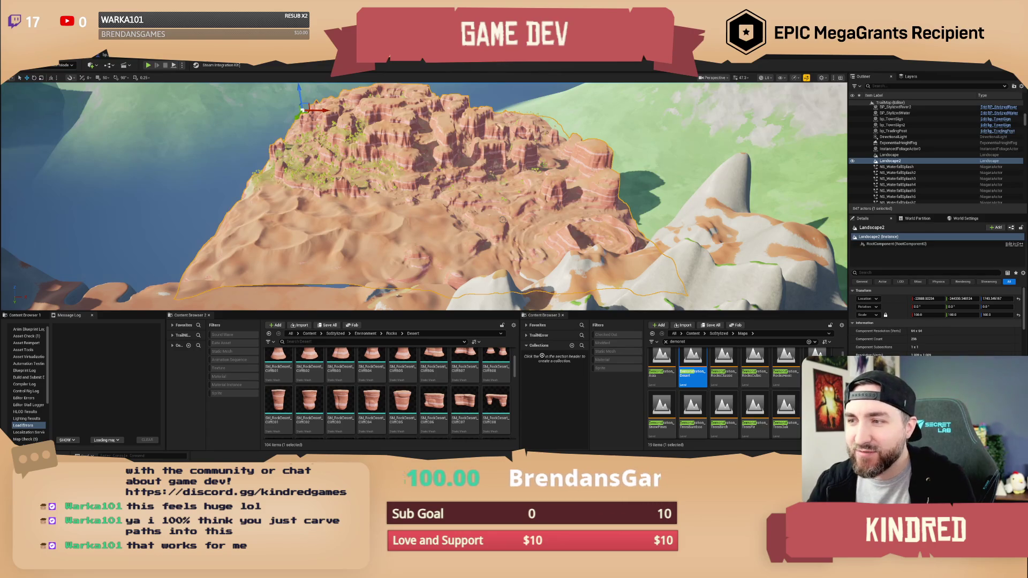
key(Delete)
mouse_move(423, 198)
mouse_down()
mouse_move(294, 208)
mouse_move(275, 80)
mouse_move(487, 204)
mouse_up()
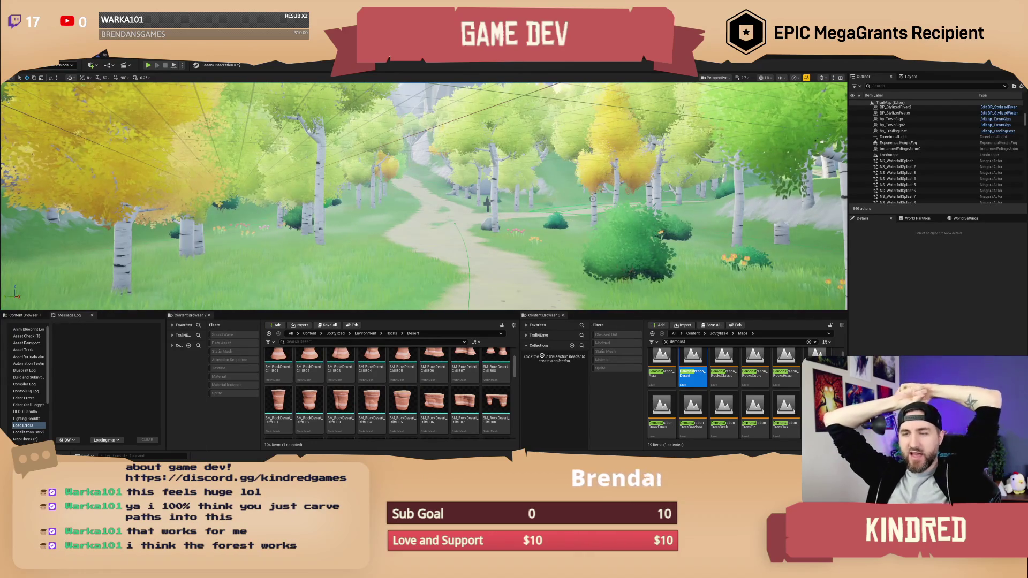
Step: Fly through the birch forest, rocky canyon and yellow trees to overlook the mountains and lake
key(w)
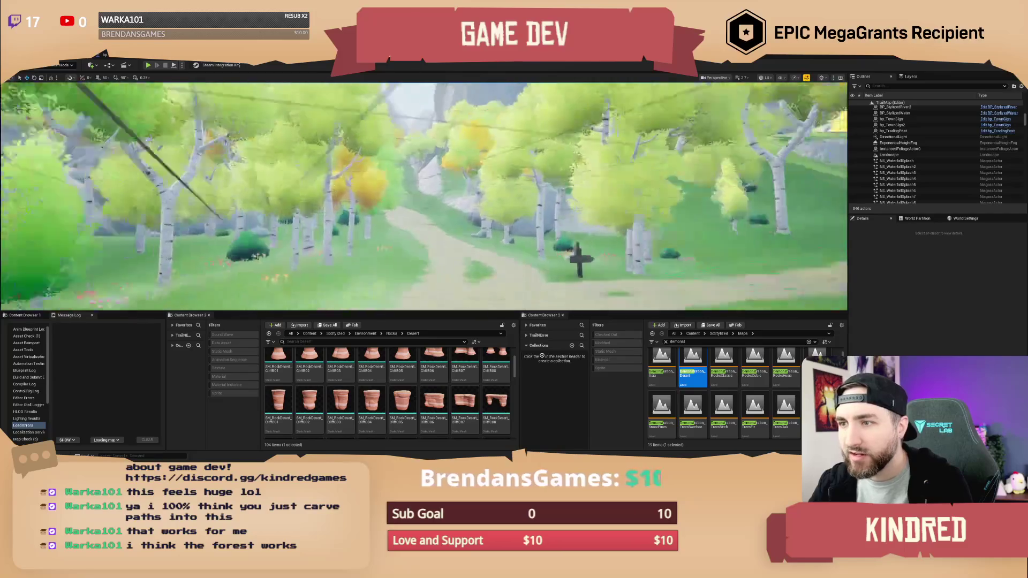
key(w)
scroll(423, 196, up, 1)
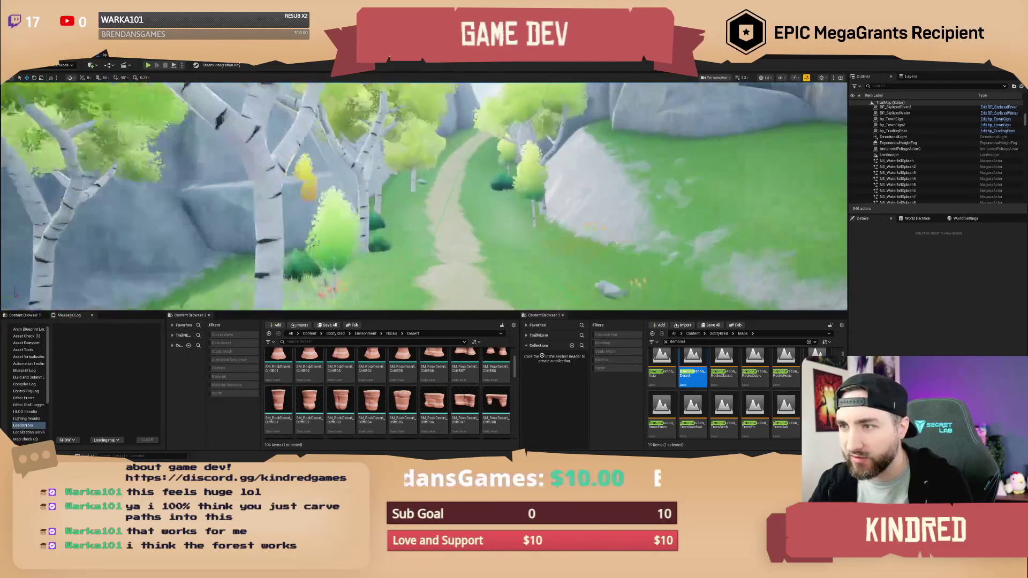
key(w)
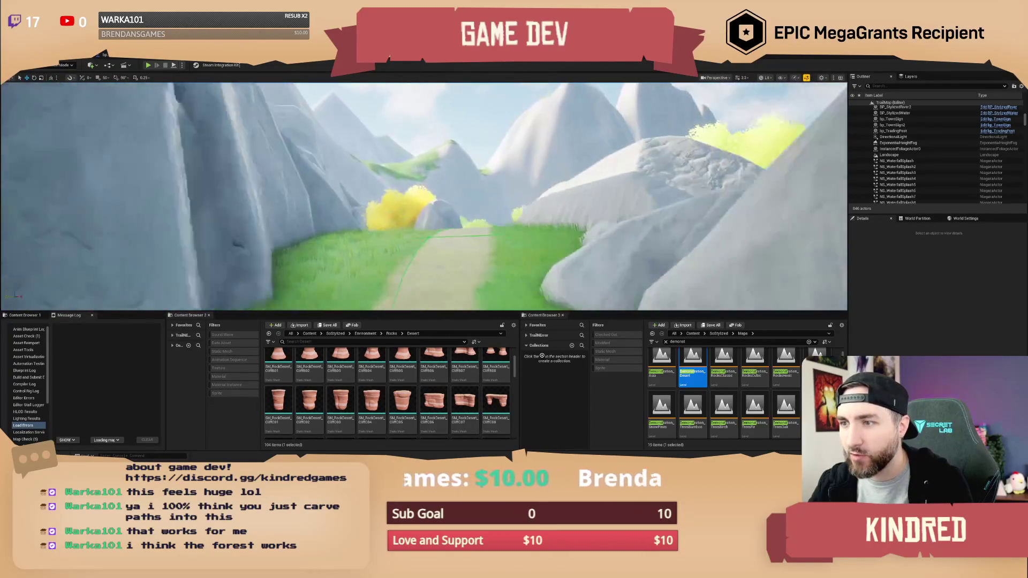
key(w)
key(w)
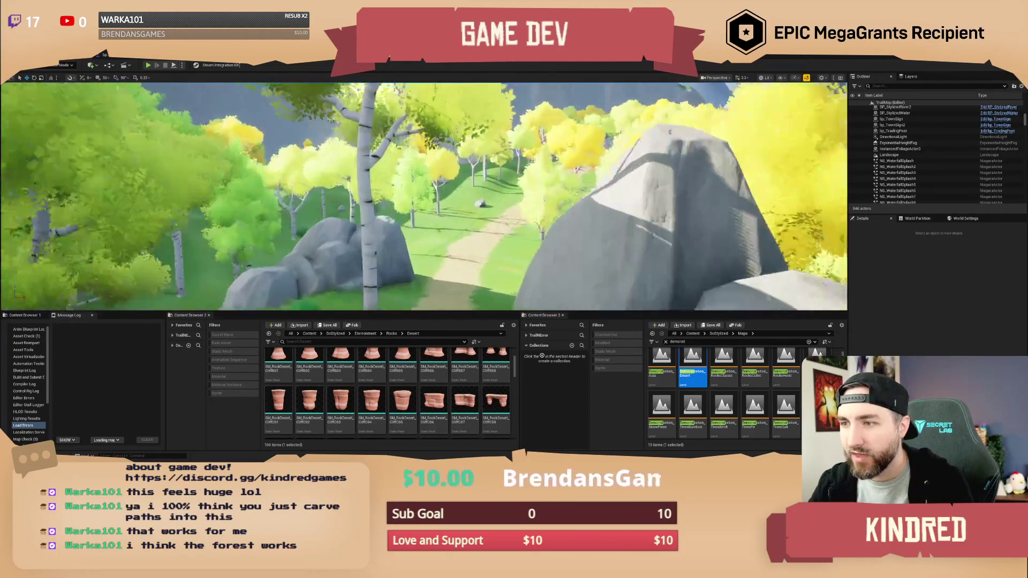
key(w)
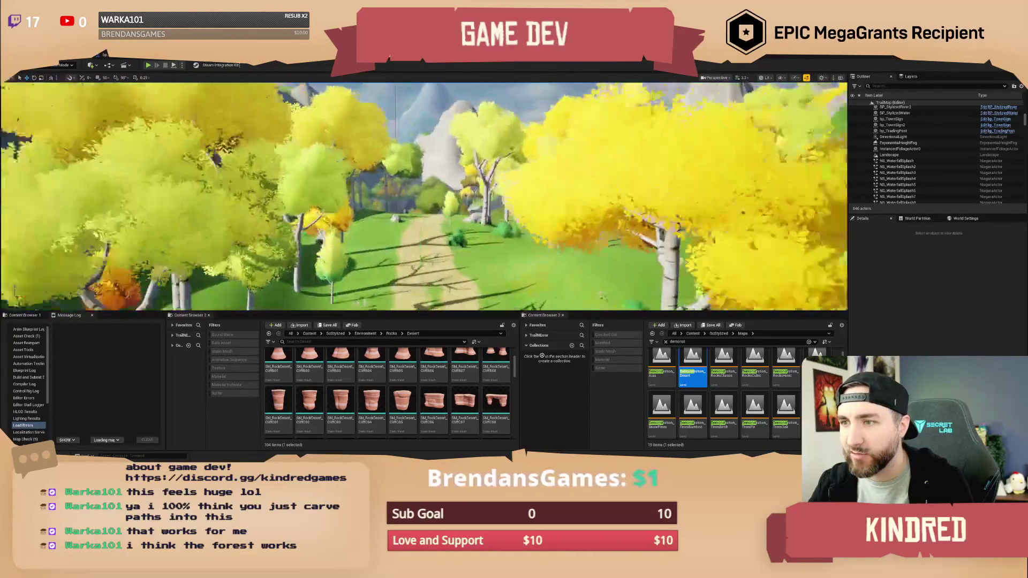
key(w)
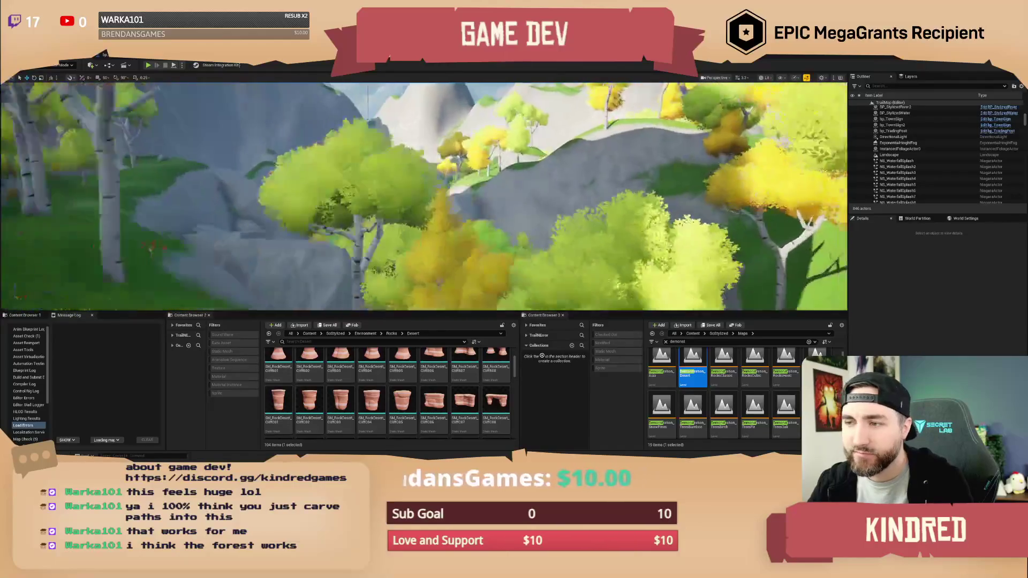
key(w)
scroll(423, 195, down, 2)
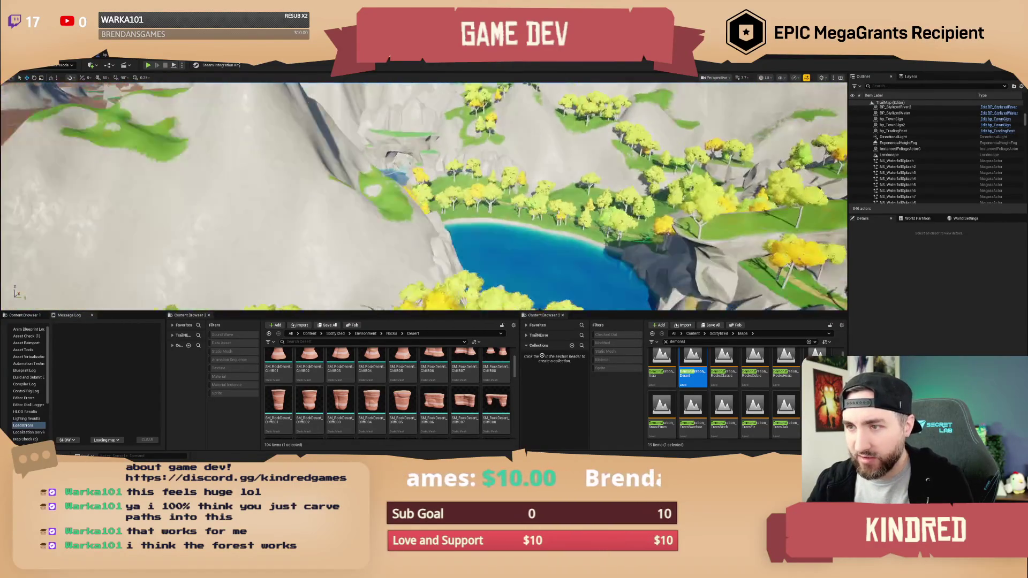
Step: Fly over the camp and desert plain up to the white rock formations by the river
key(w)
scroll(423, 195, up, 2)
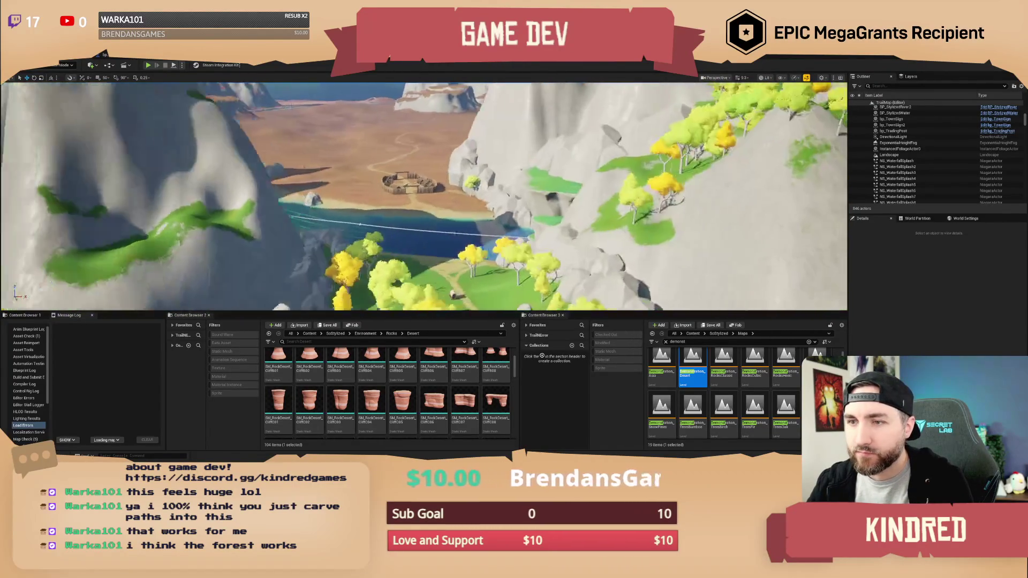
key(w)
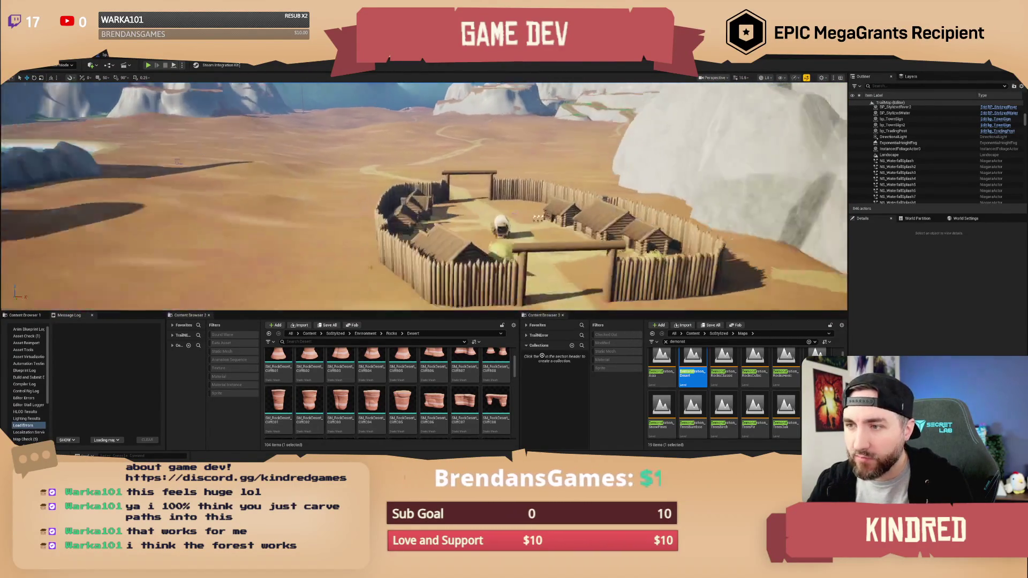
scroll(423, 195, down, 3)
key(w)
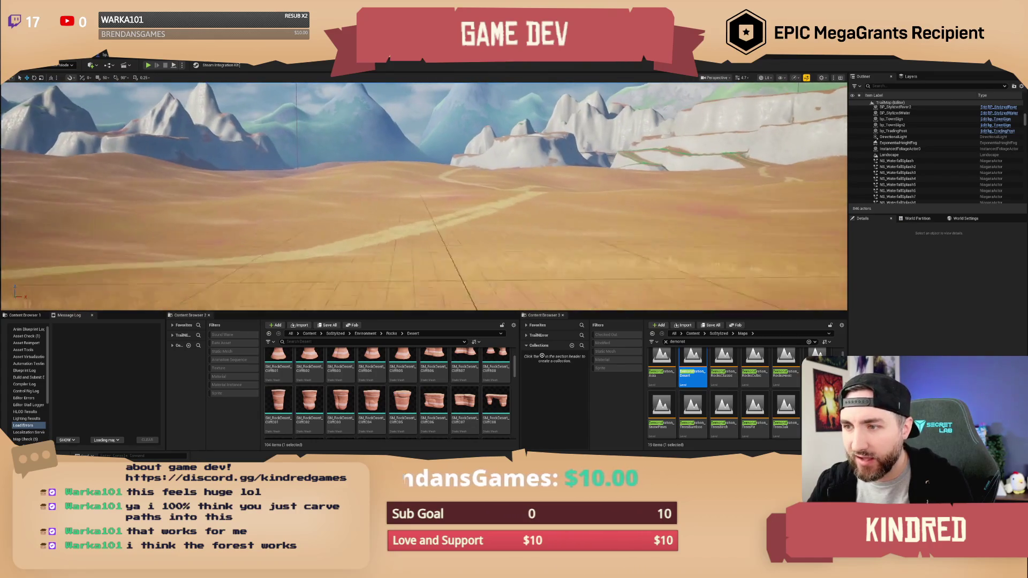
scroll(423, 196, down, 1)
key(w)
scroll(423, 196, up, 2)
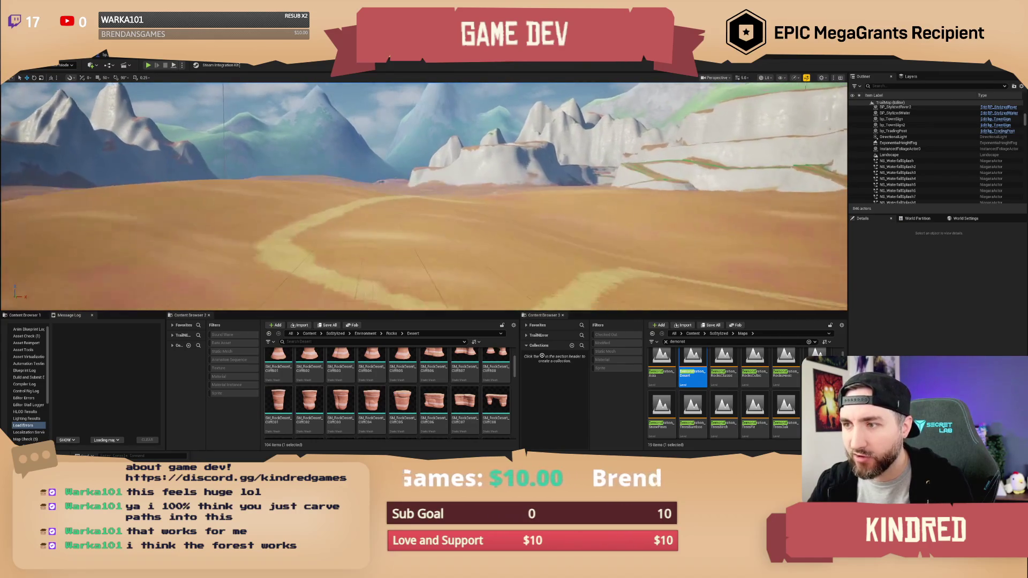
key(w)
scroll(423, 196, up, 2)
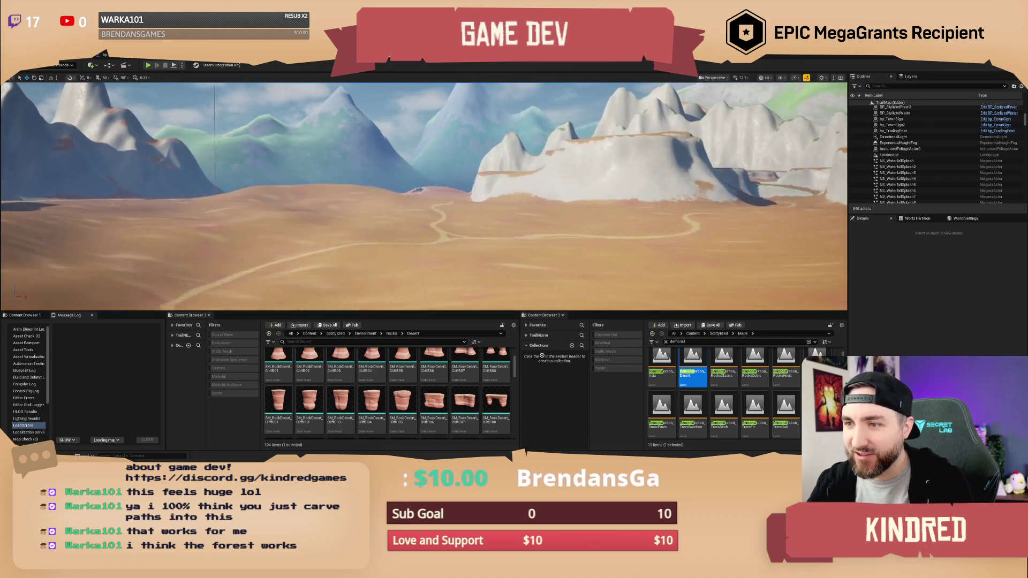
key(w)
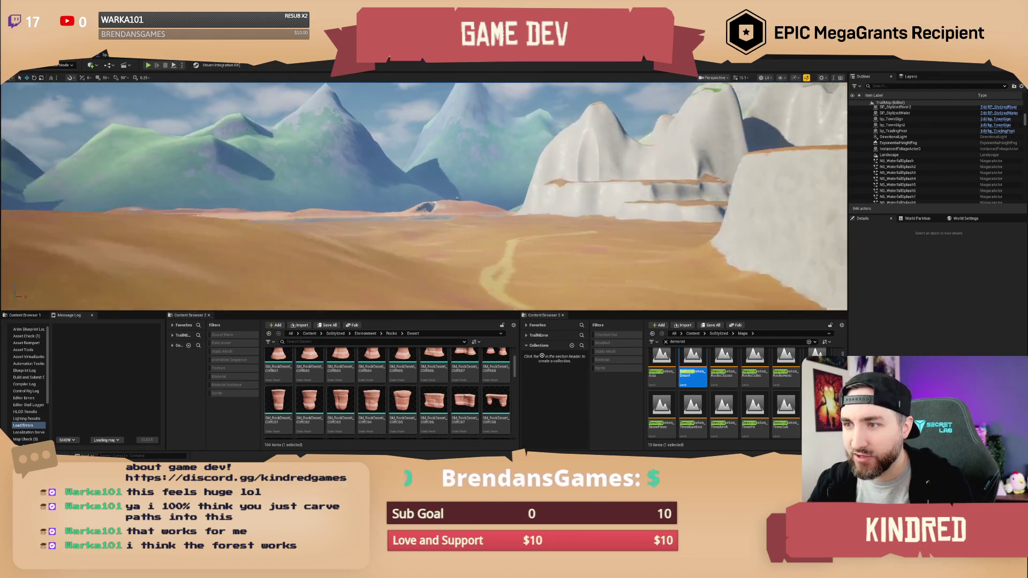
scroll(423, 195, up, 1)
key(w)
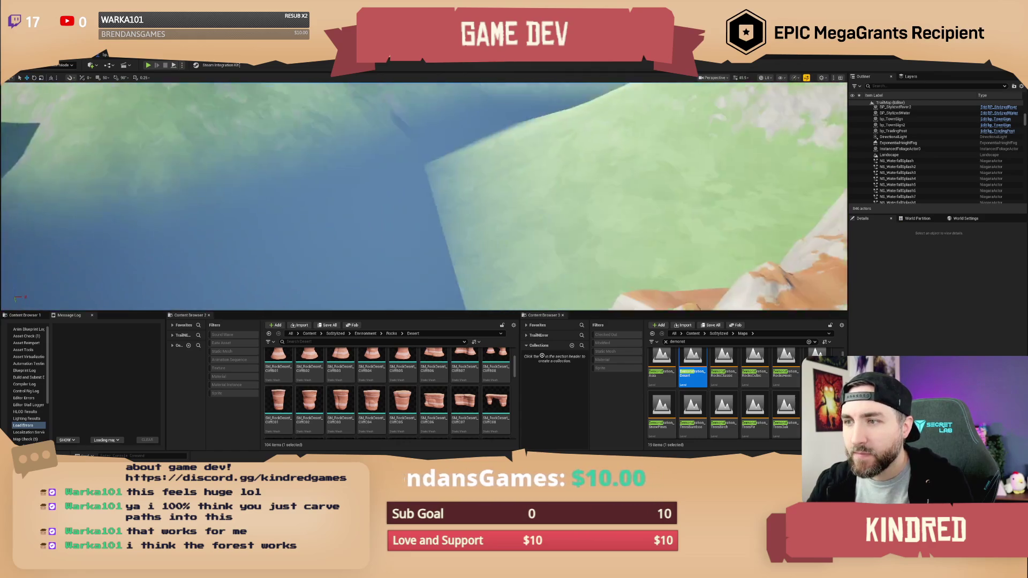
scroll(423, 195, up, 2)
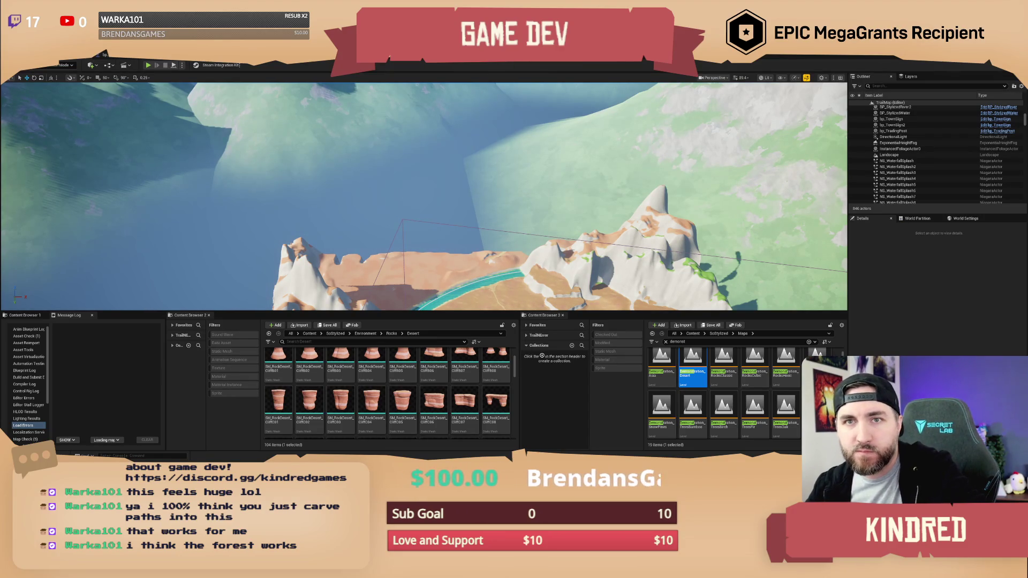
click(53, 52)
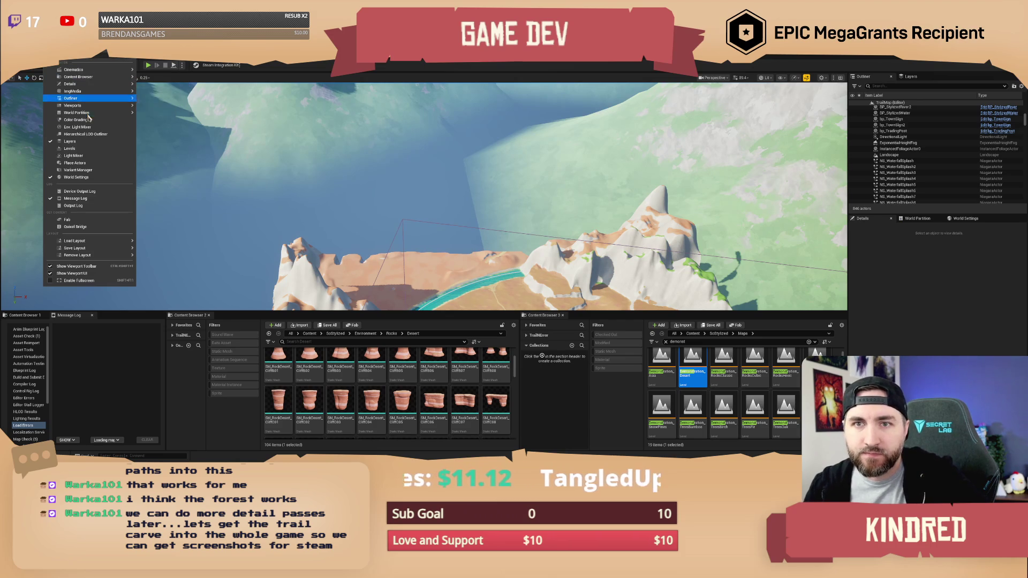
Step: Open the Levels panel from the Window menu
mouse_move(76, 112)
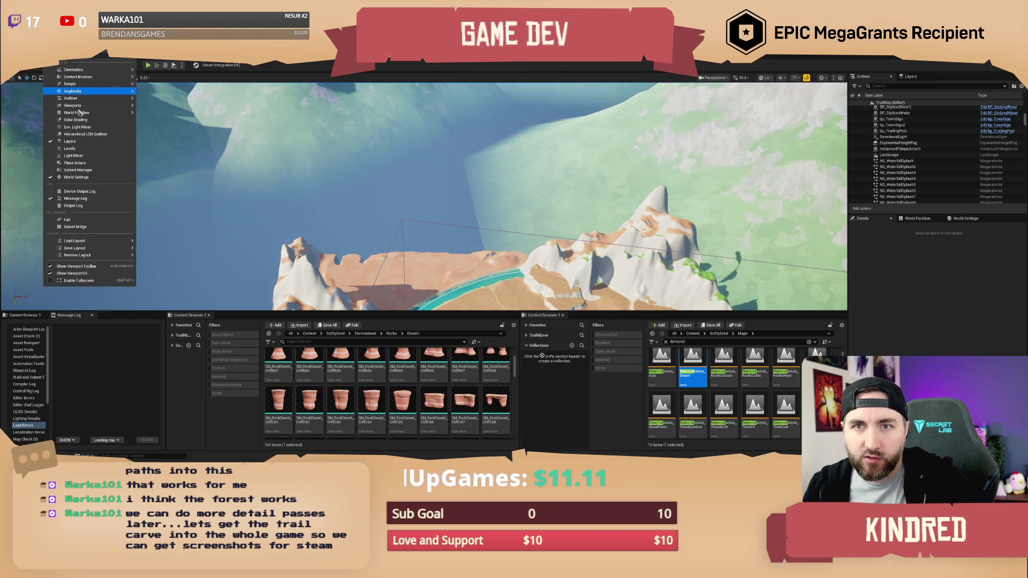
click(70, 148)
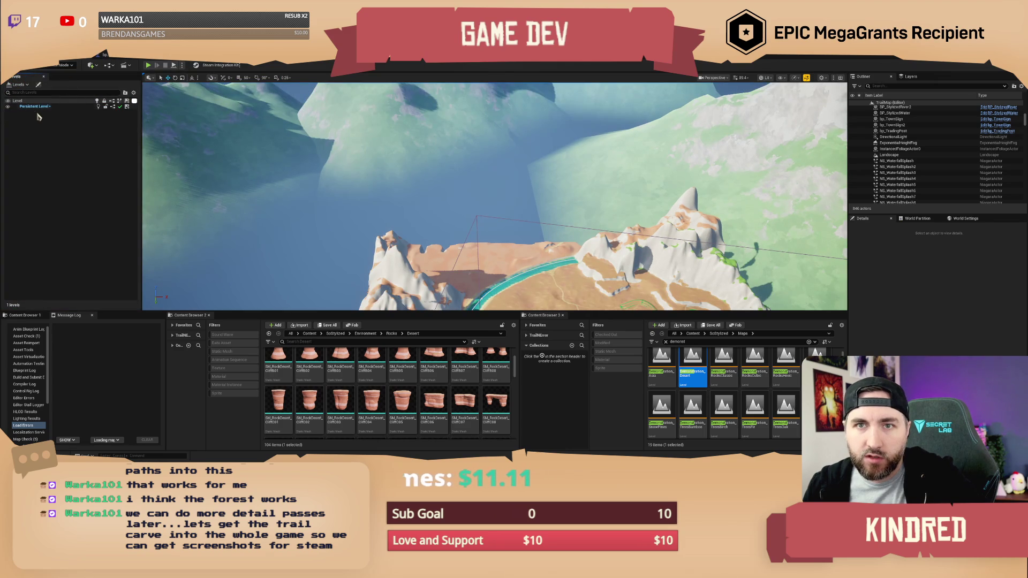
Step: Add the existing Demonstration_Desert level via Levels > Add Existing, searching for 'desert'
click(19, 84)
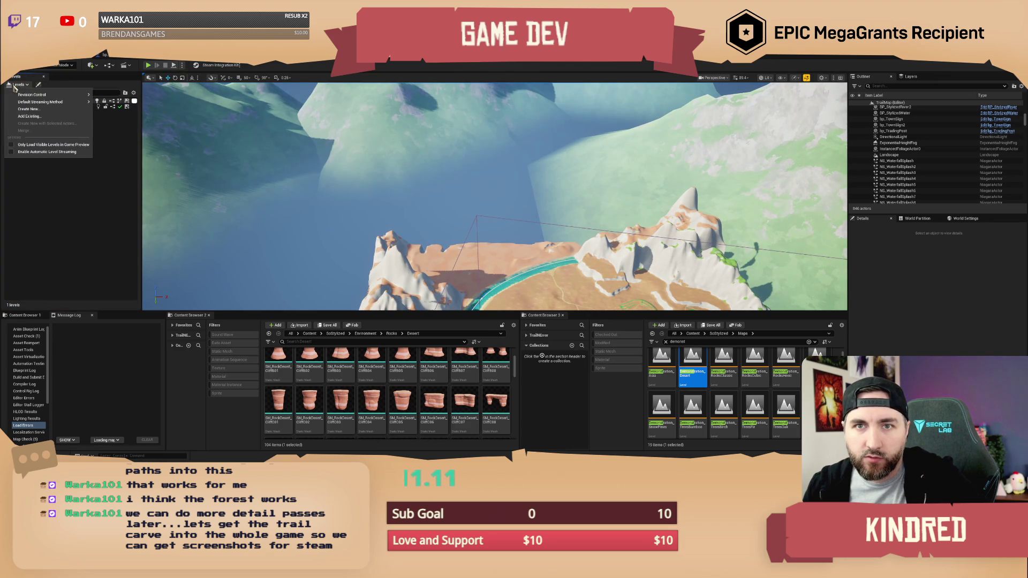
click(42, 117)
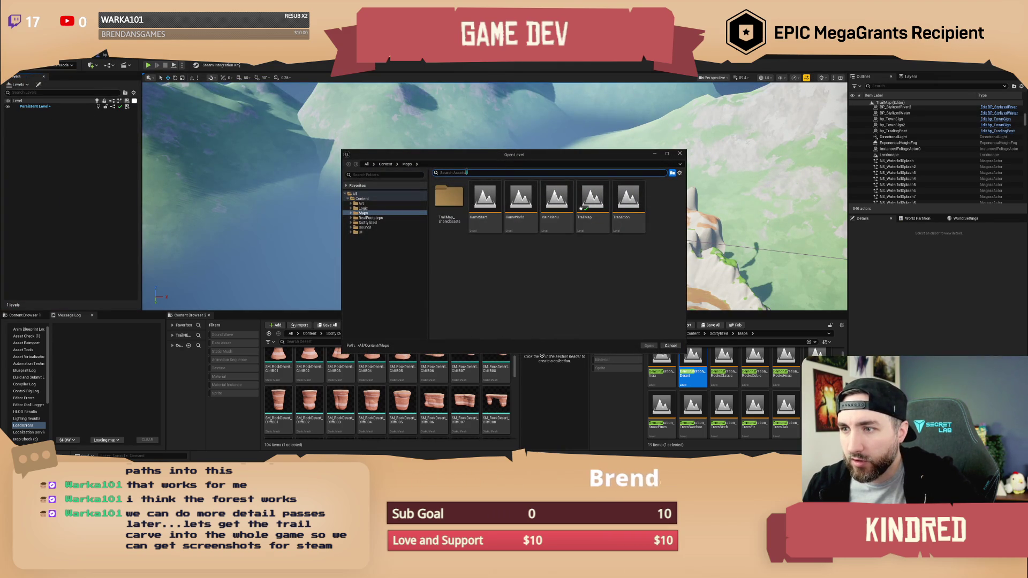
click(368, 222)
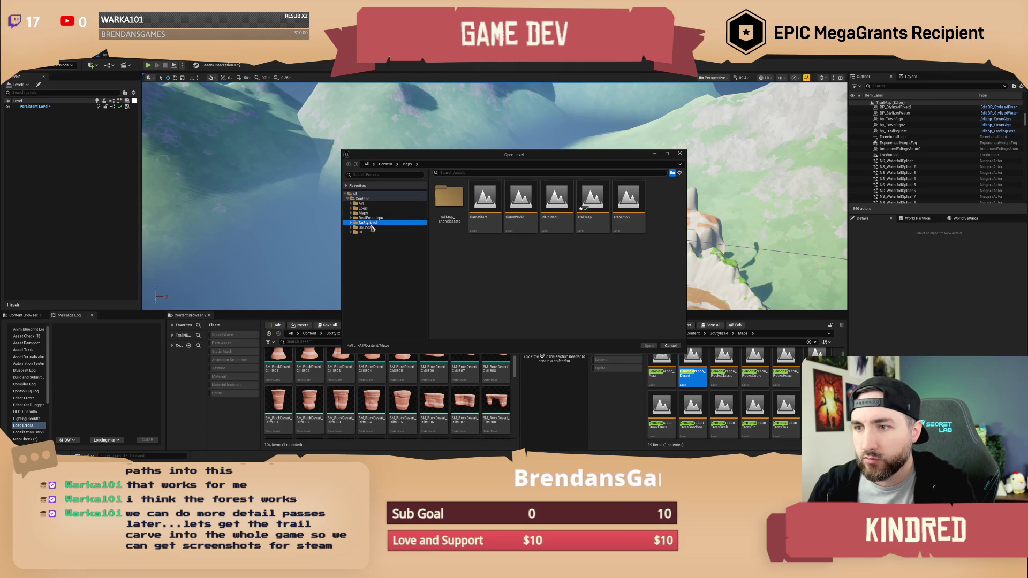
click(457, 173)
text(sert)
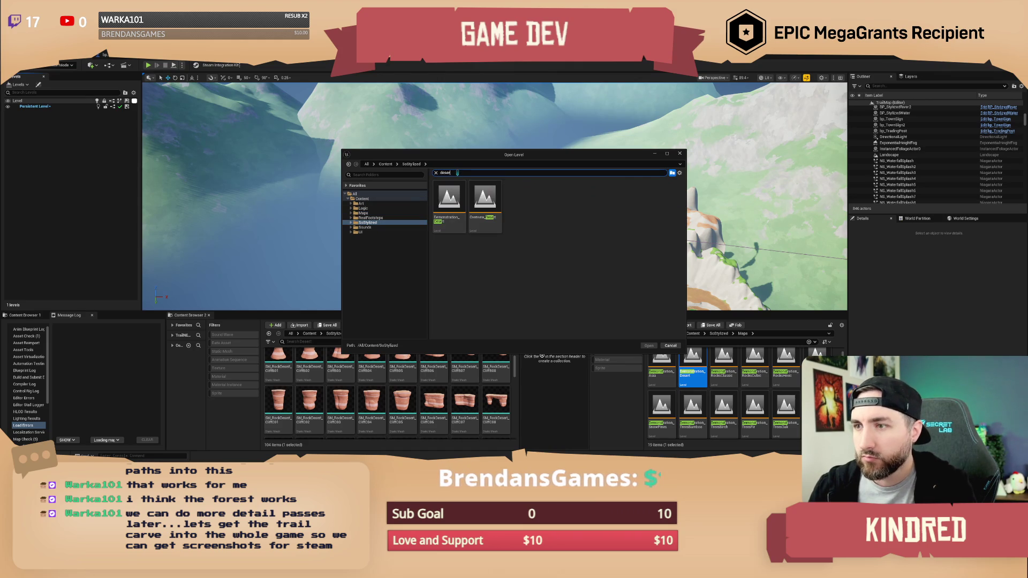
click(448, 212)
click(449, 211)
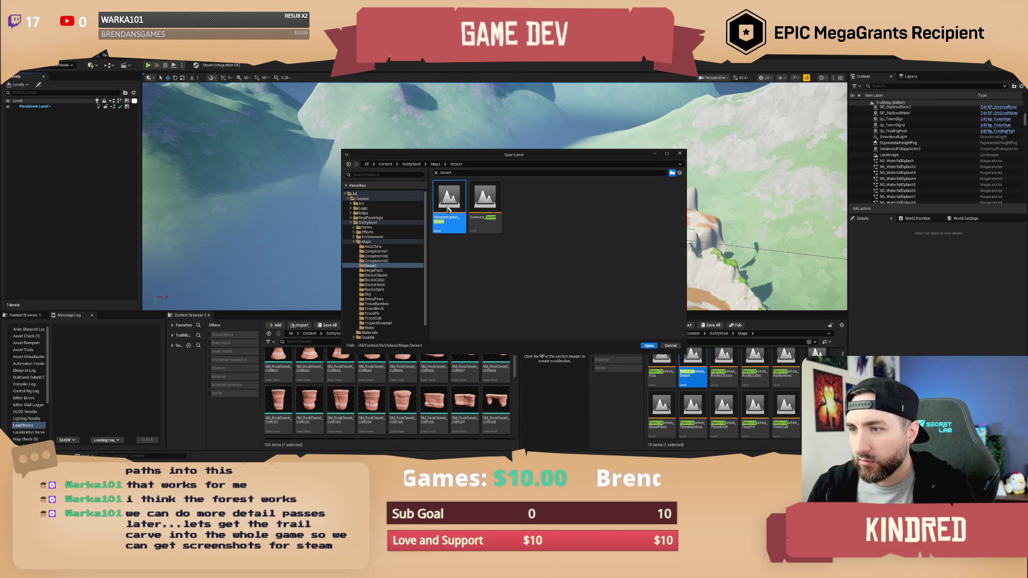
click(649, 346)
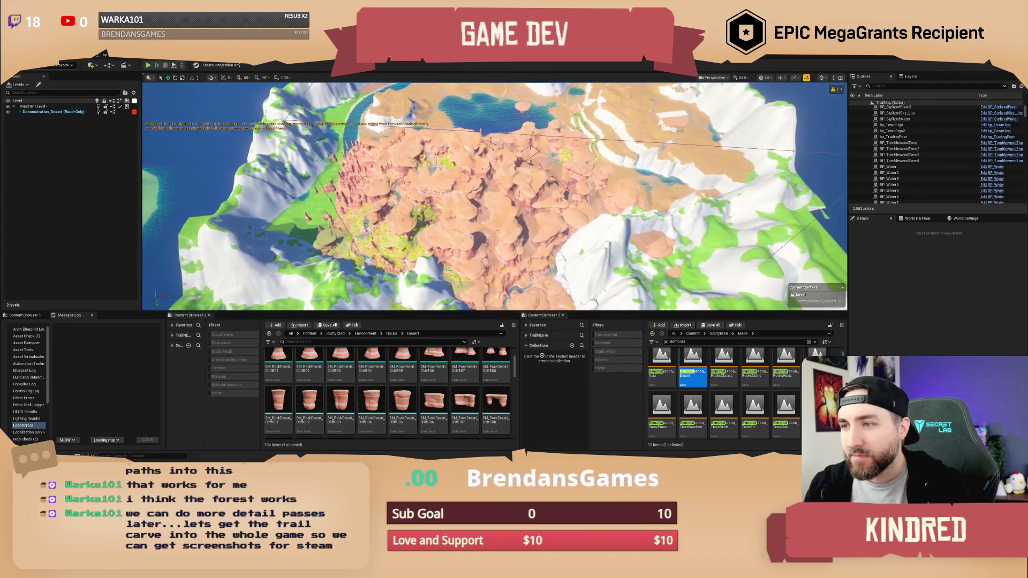
Step: Use Select Actors on Demonstration_Desert and orbit the viewport across the selected cliffs
right_click(30, 112)
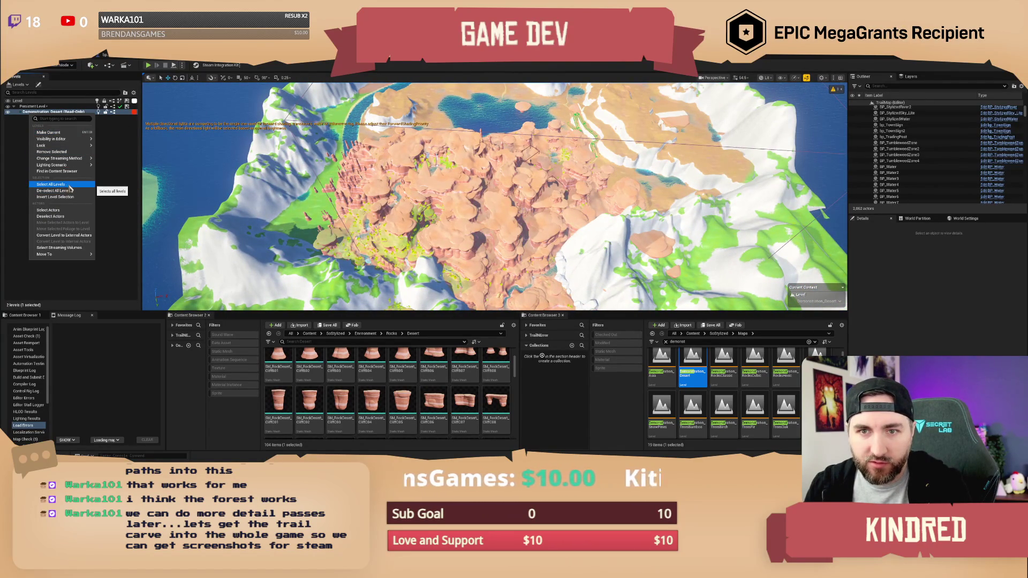
click(73, 213)
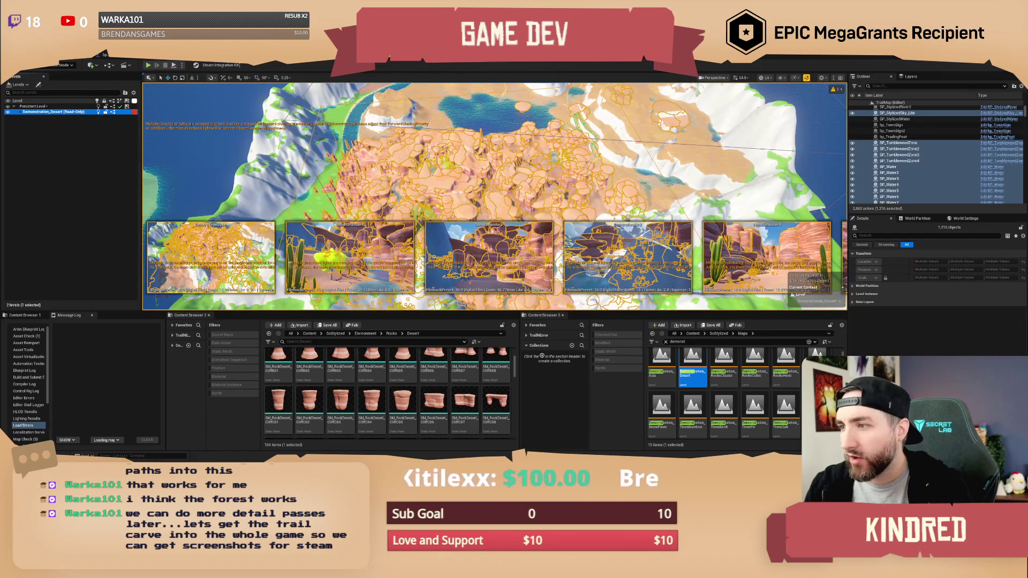
mouse_move(495, 161)
mouse_down()
mouse_move(463, 160)
mouse_move(464, 219)
mouse_up()
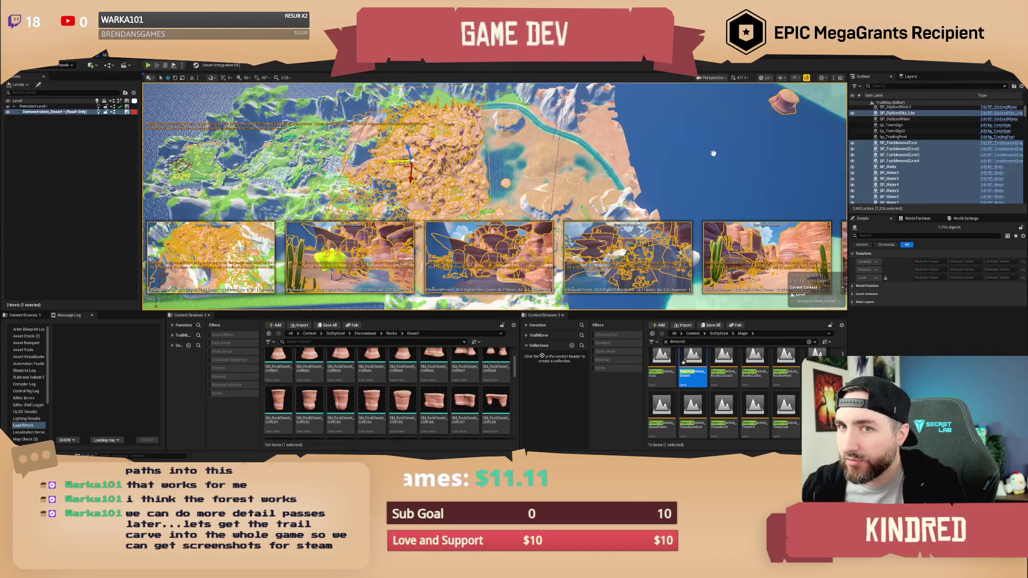
mouse_move(544, 150)
mouse_down()
mouse_move(568, 151)
mouse_move(574, 115)
mouse_up()
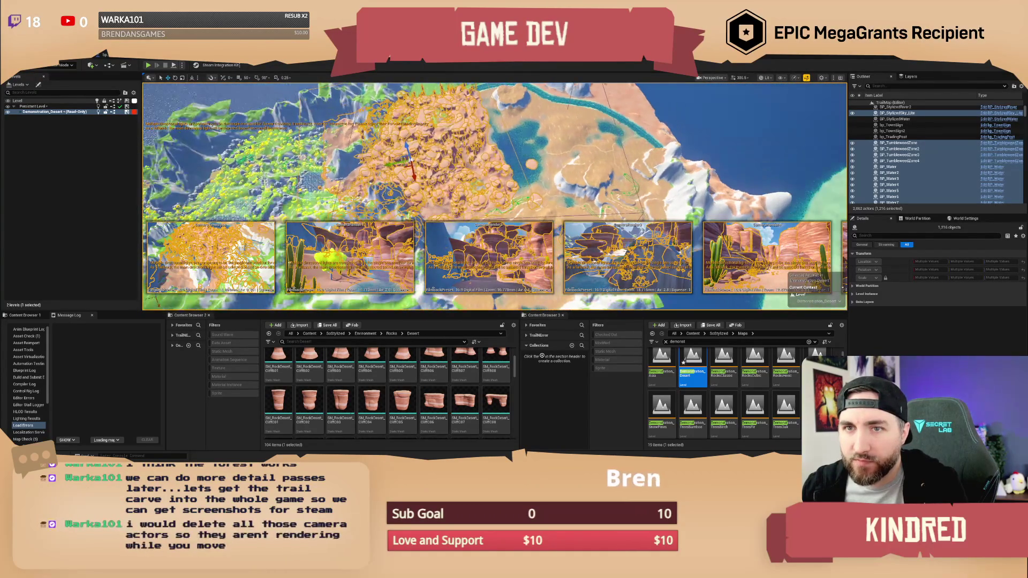
Step: Open Demonstration_Desert's Level Details and set its Position Y to 10000
right_click(43, 113)
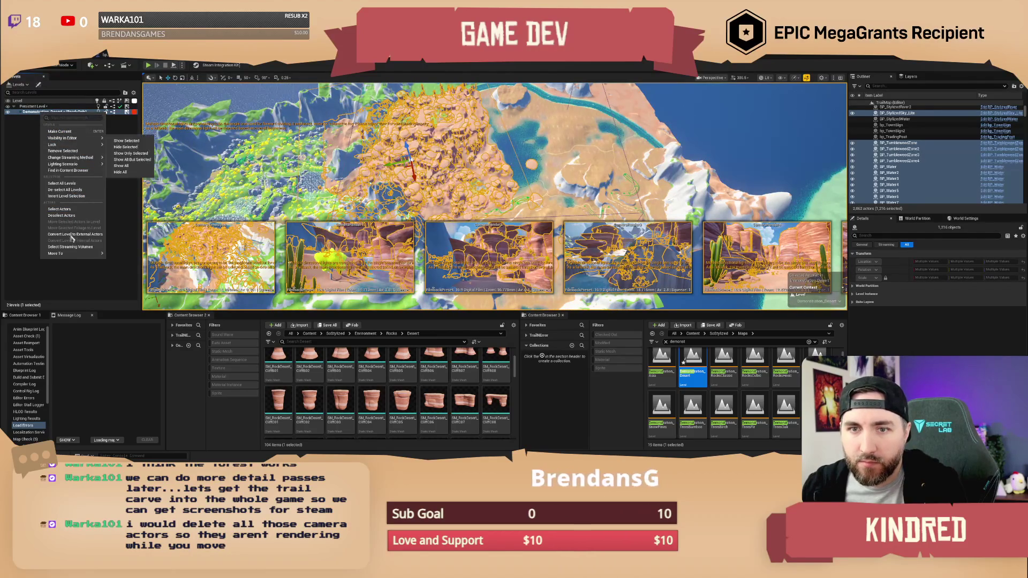
click(28, 159)
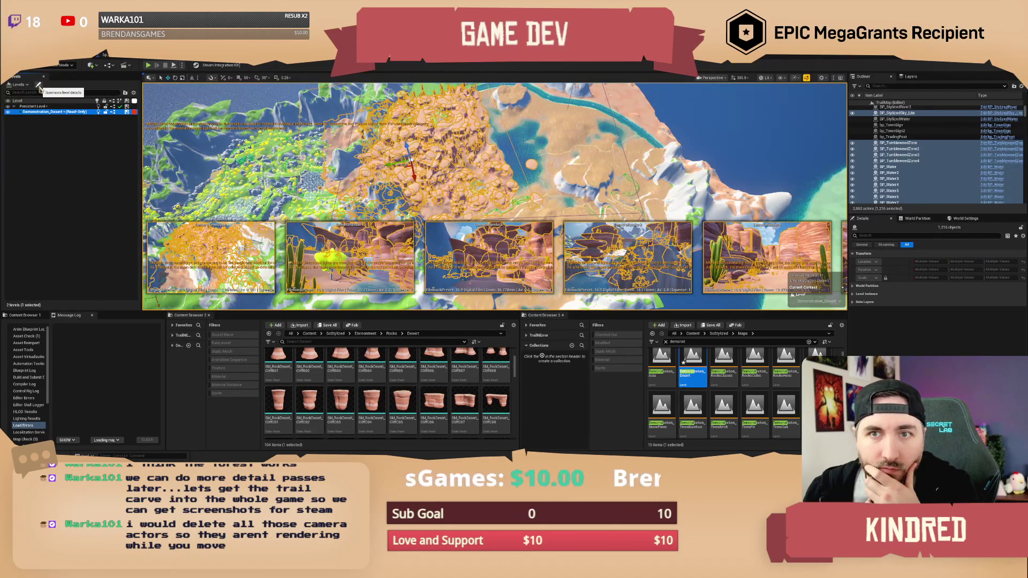
click(39, 85)
mouse_move(479, 169)
mouse_down()
mouse_move(159, 169)
mouse_move(215, 254)
mouse_move(198, 216)
mouse_up()
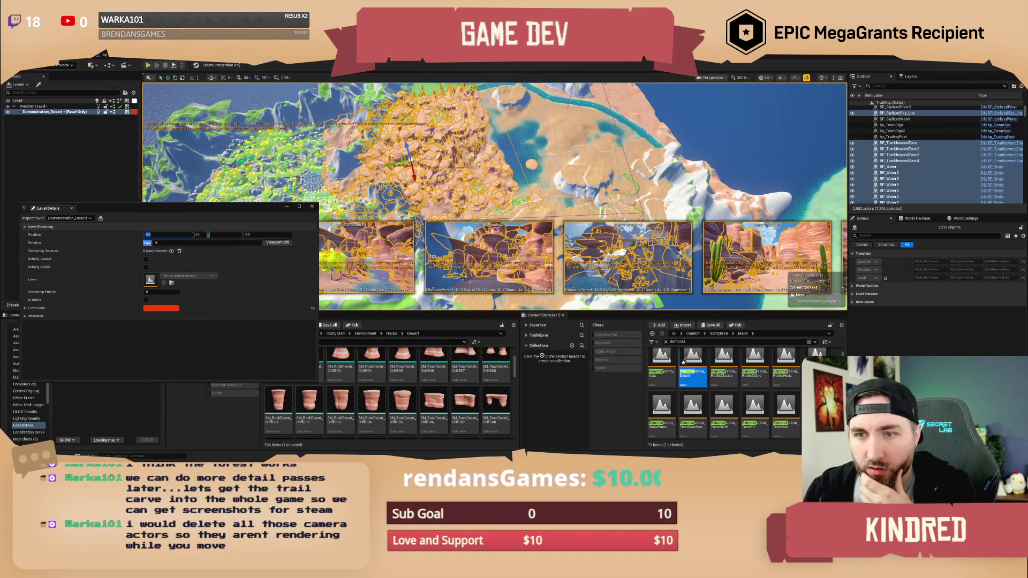
text(10)
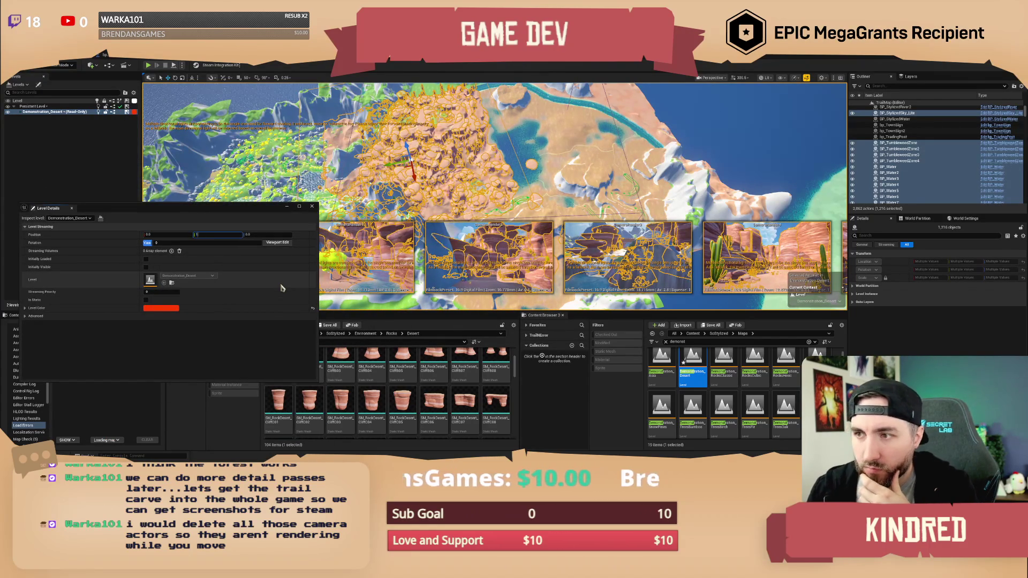
text(000)
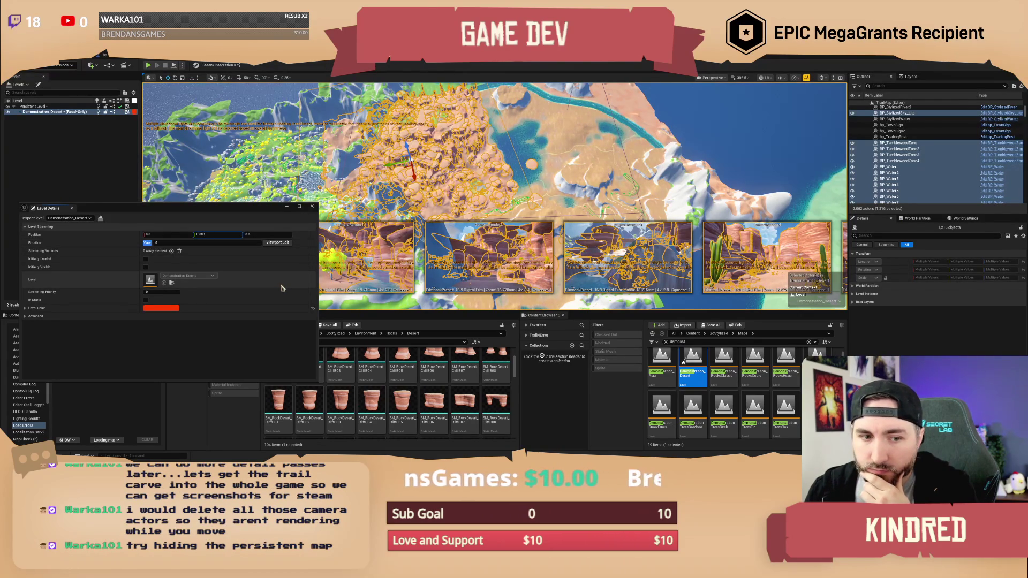
key(Return)
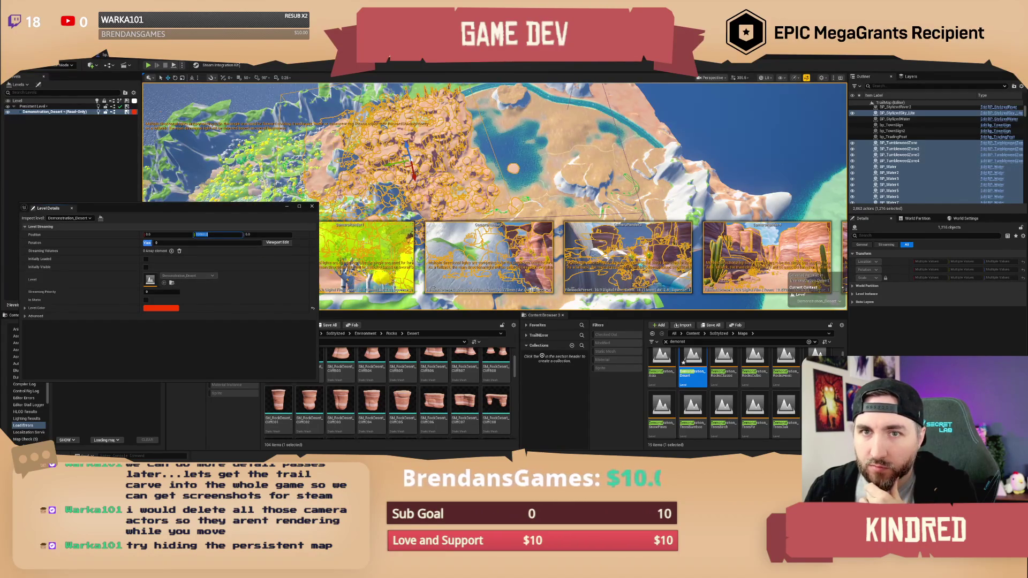
Step: Re-edit the Y position and drag the desert level further along its axis in the viewport
click(27, 114)
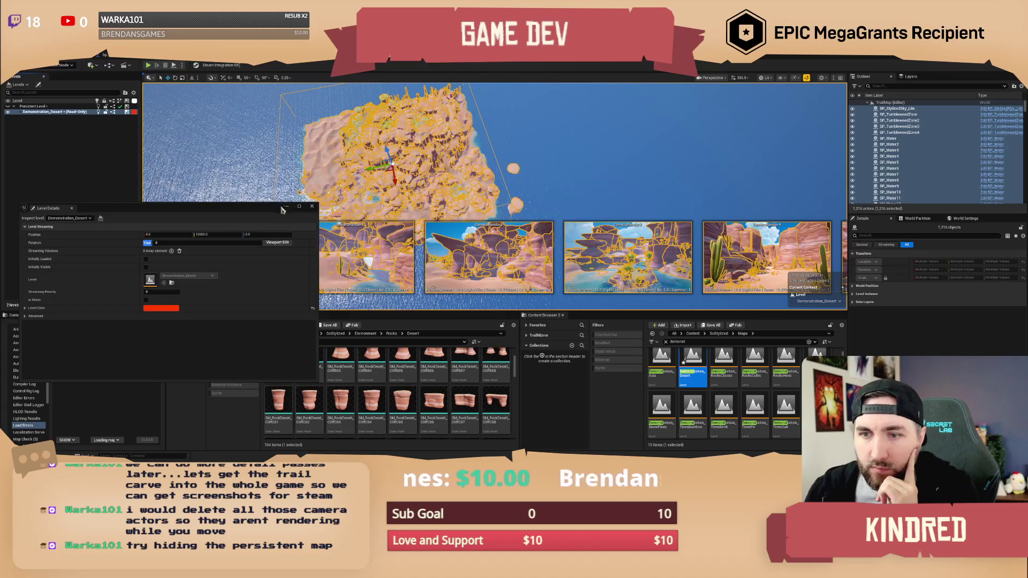
click(216, 235)
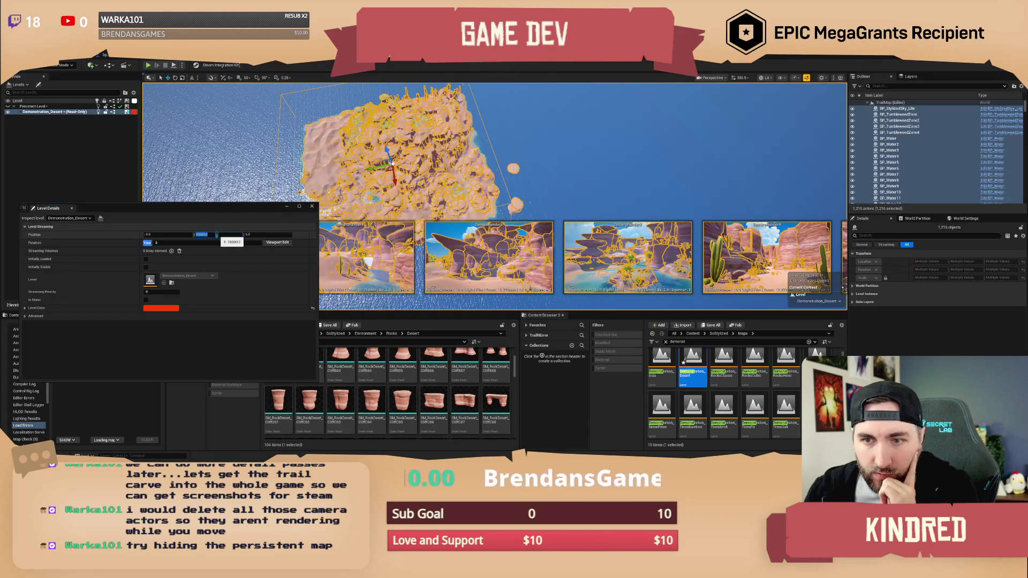
drag(209, 211, 210, 229)
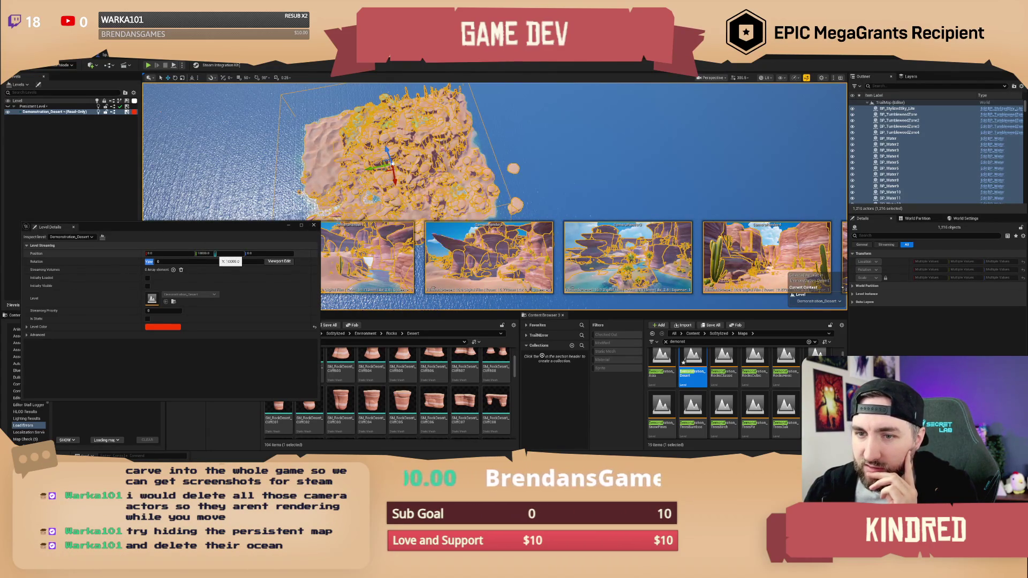
drag(225, 229, 234, 217)
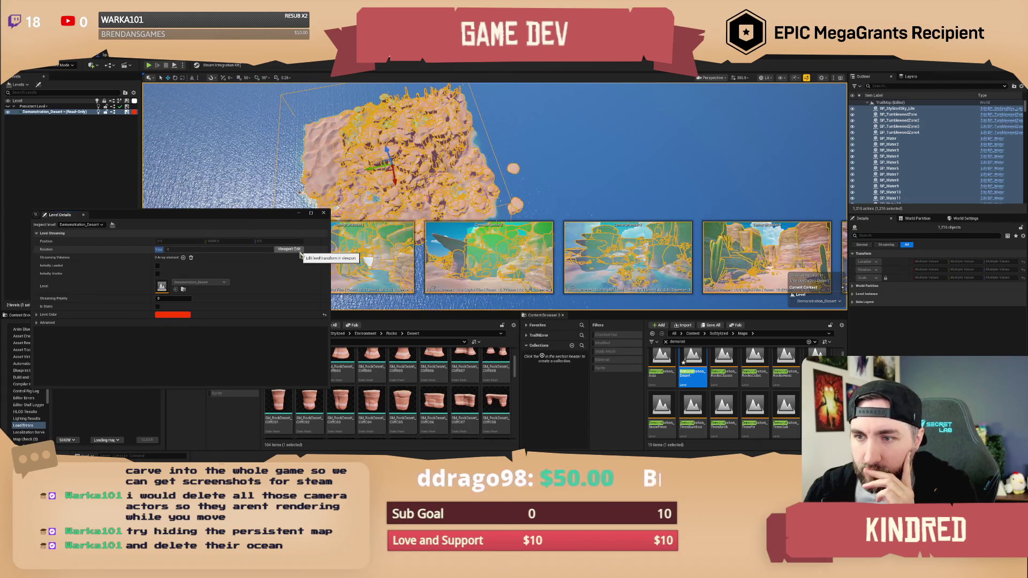
drag(374, 169, 616, 133)
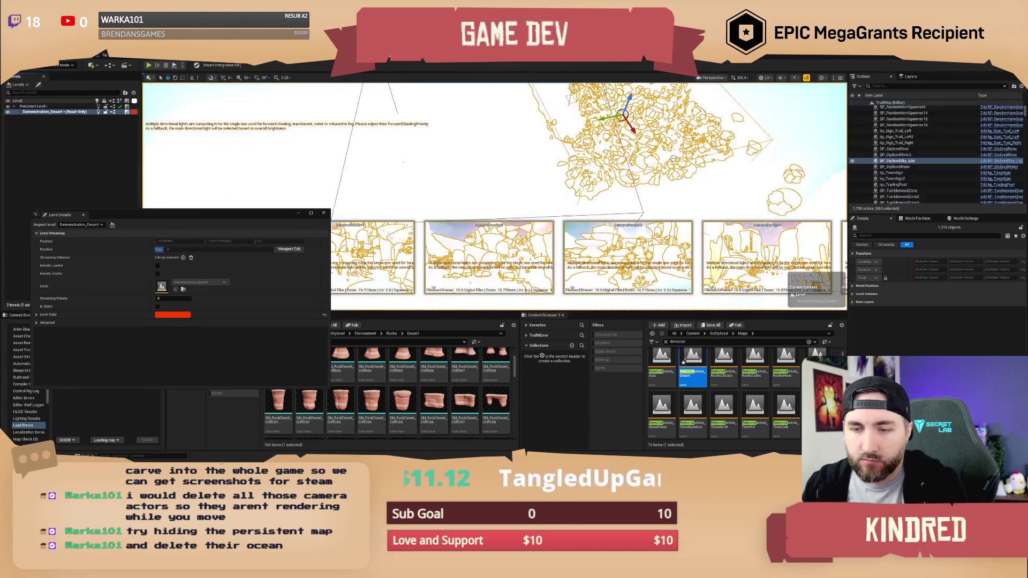
Step: Frame the selected desert area, clear the selection, and pick the BP_Water2 water actor in the canyon
key(f)
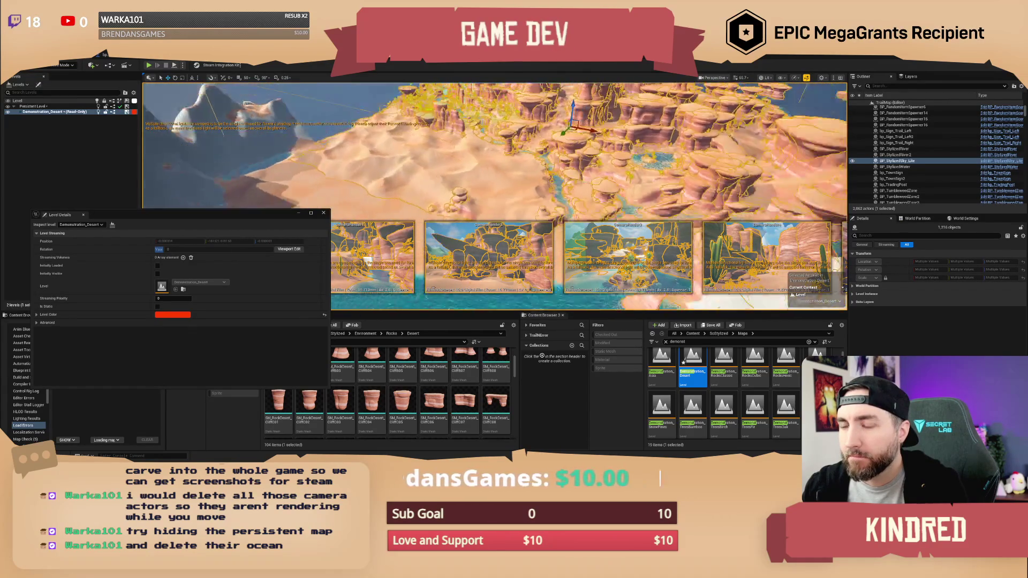
key(Escape)
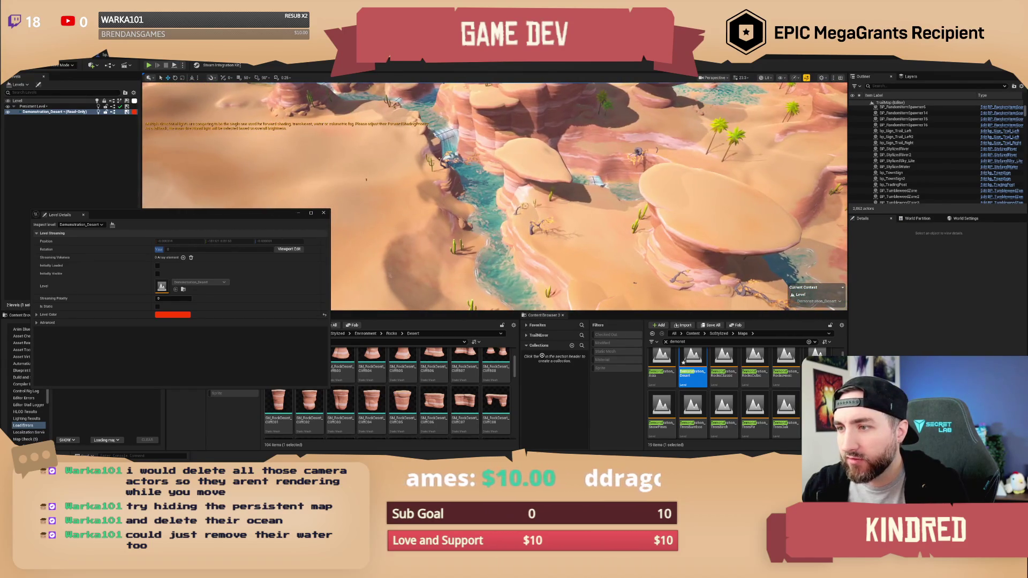
click(493, 217)
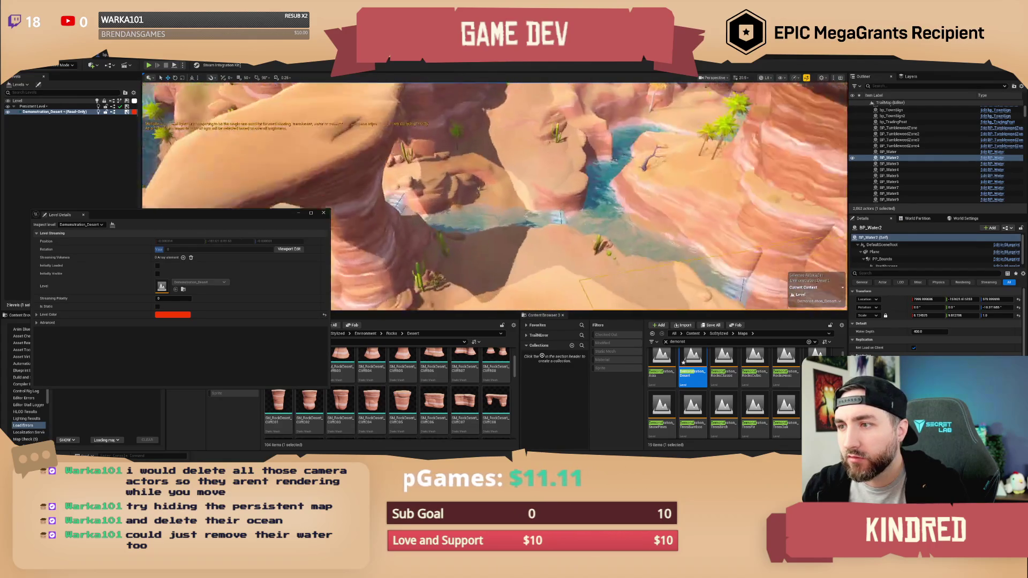
Step: Zoom out over the canyon, deselect BP_Water2, and close the floating Demonstration_Desert Level Details window
scroll(495, 196, down, 10)
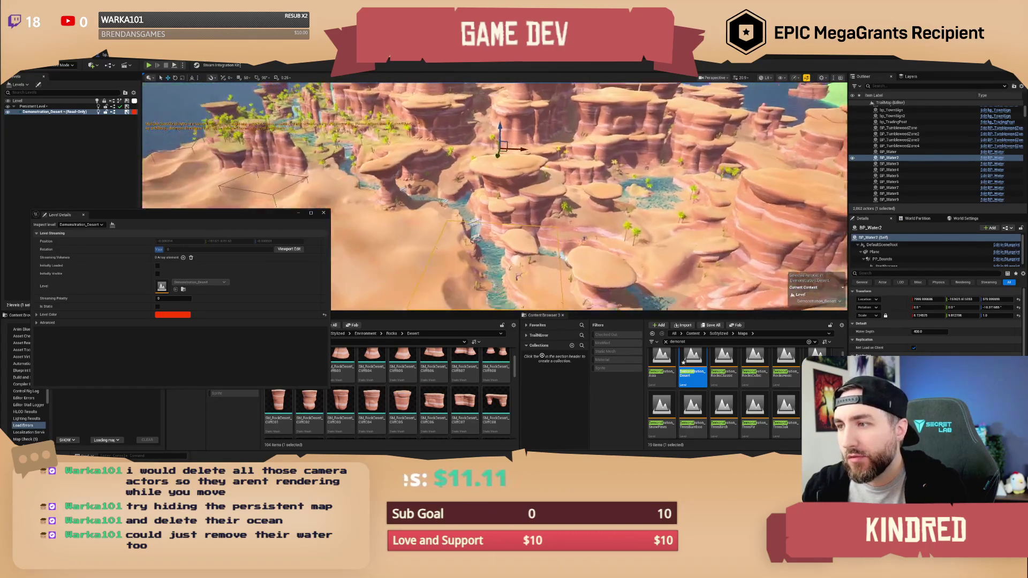
scroll(495, 196, down, 5)
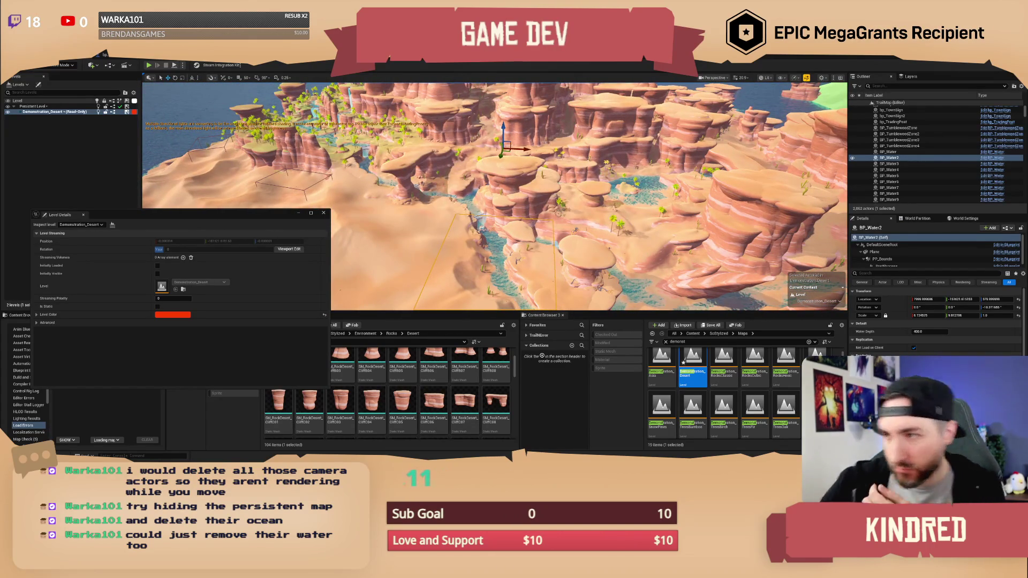
scroll(495, 196, down, 5)
key(Escape)
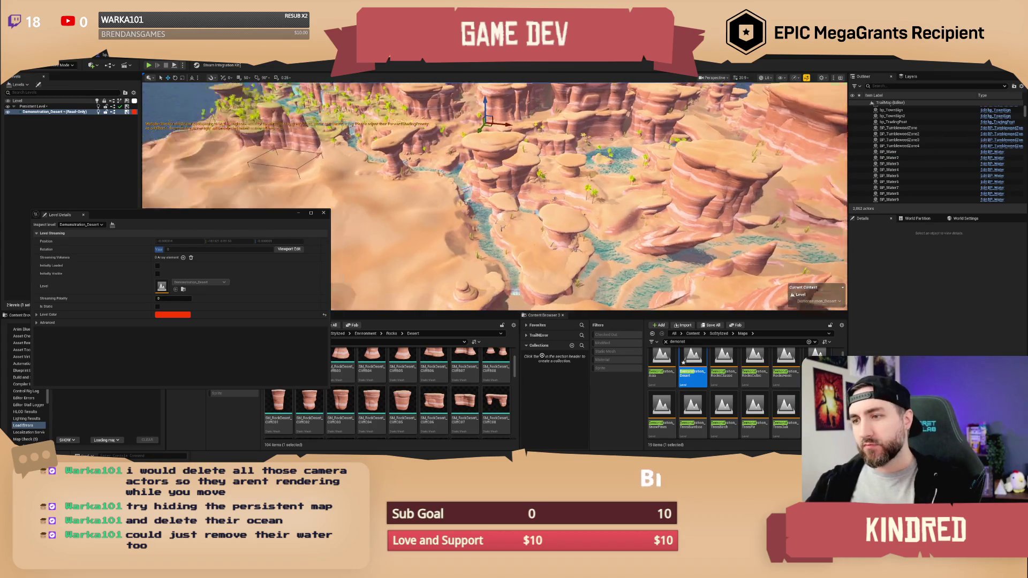
scroll(494, 196, up, 5)
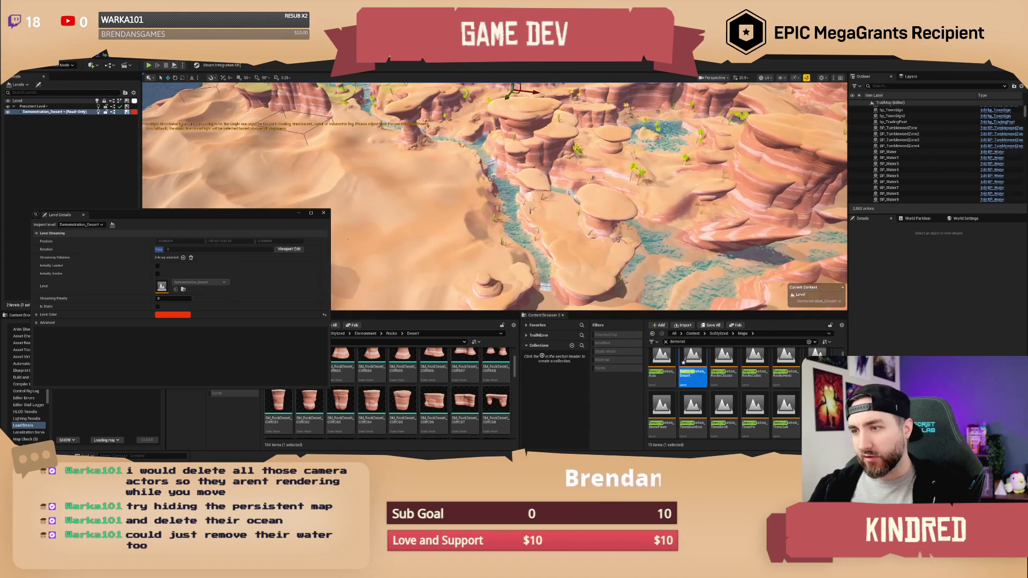
scroll(495, 196, down, 3)
click(323, 213)
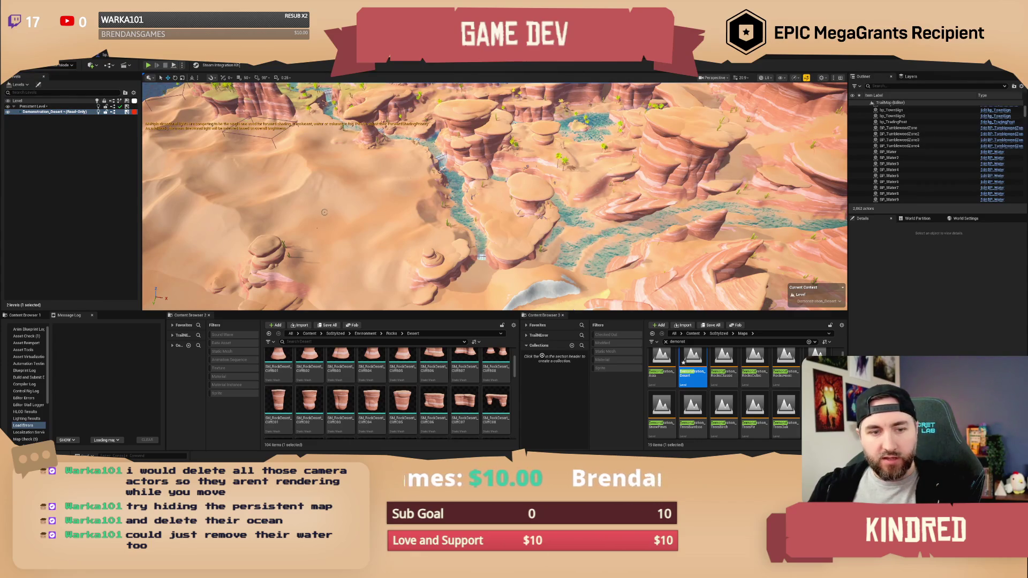
Step: Select and frame the BP_Water ocean actor, then delete it from the desert level
drag(319, 218, 306, 221)
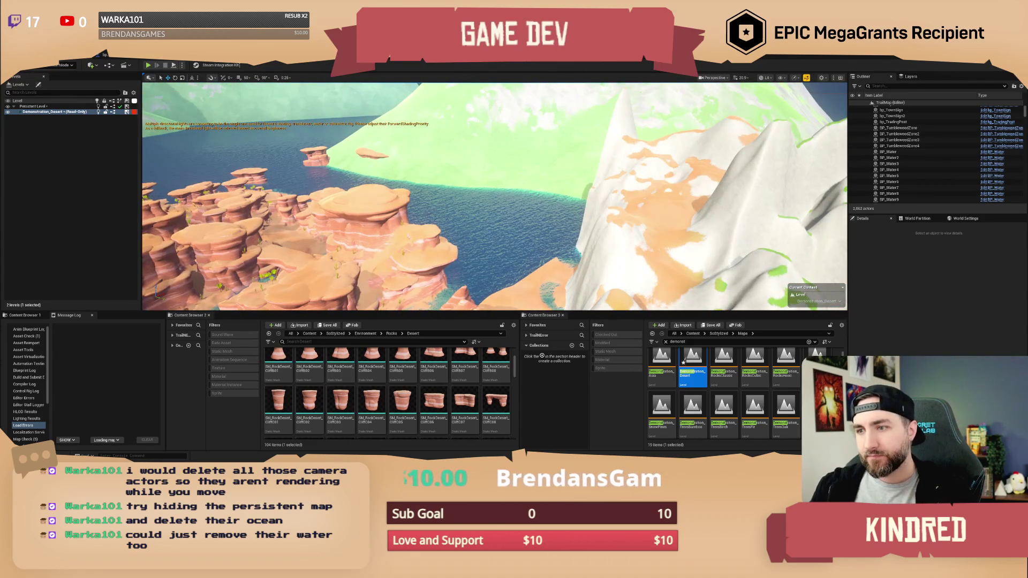
click(526, 231)
key(f)
key(Delete)
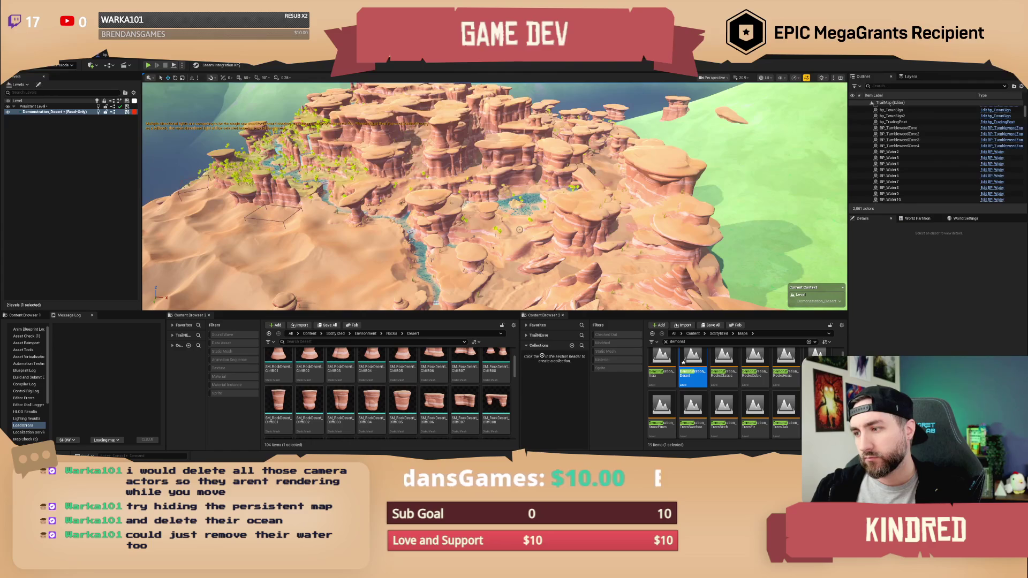
Step: Fly over the canyon rocks and dunes to the cliff edge, briefly selecting two rock spires
mouse_move(519, 230)
mouse_down()
mouse_move(502, 181)
mouse_move(482, 171)
mouse_move(528, 223)
mouse_up()
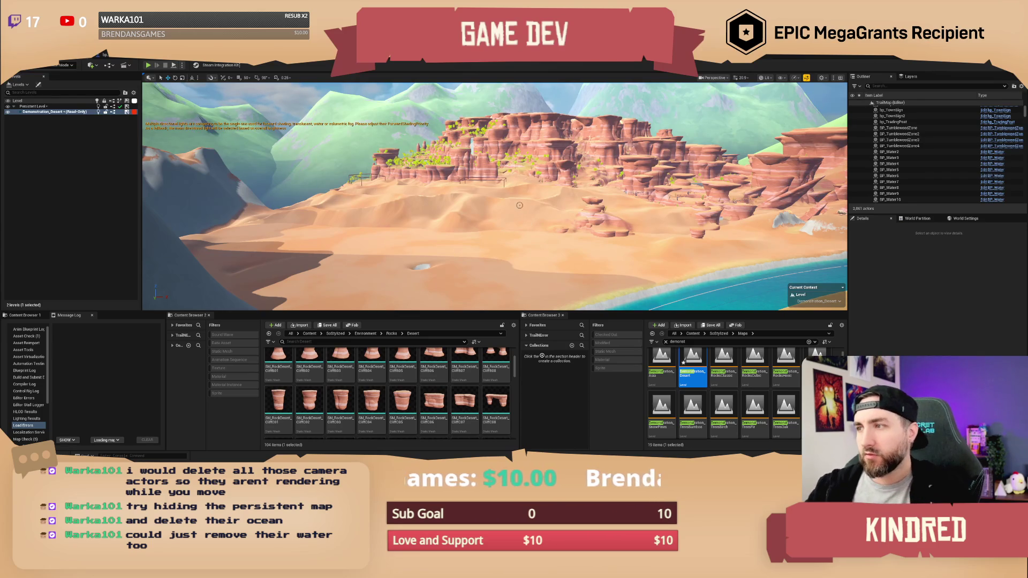
key(w)
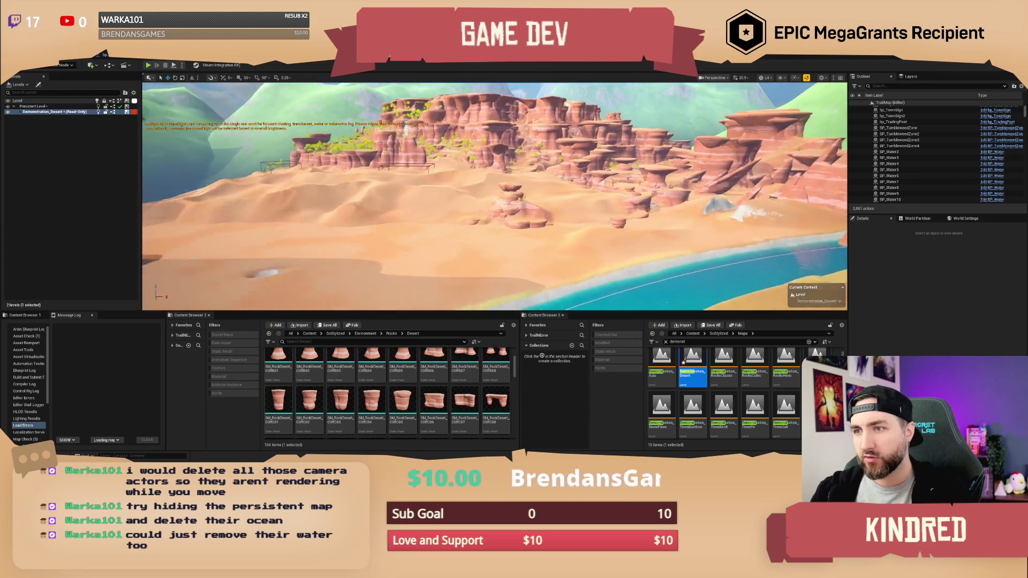
key(w)
scroll(494, 196, down, 2)
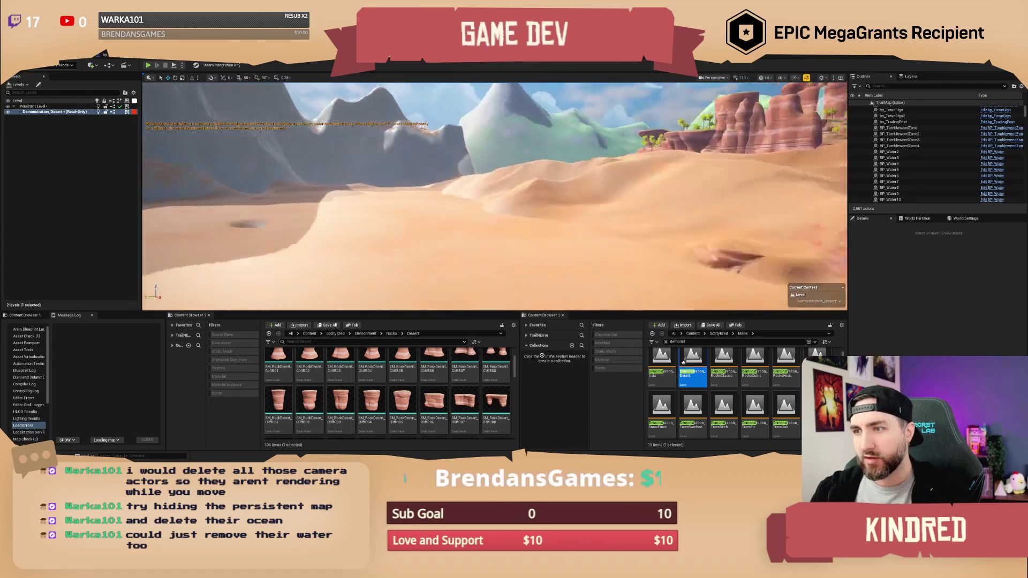
key(w)
scroll(495, 196, up, 1)
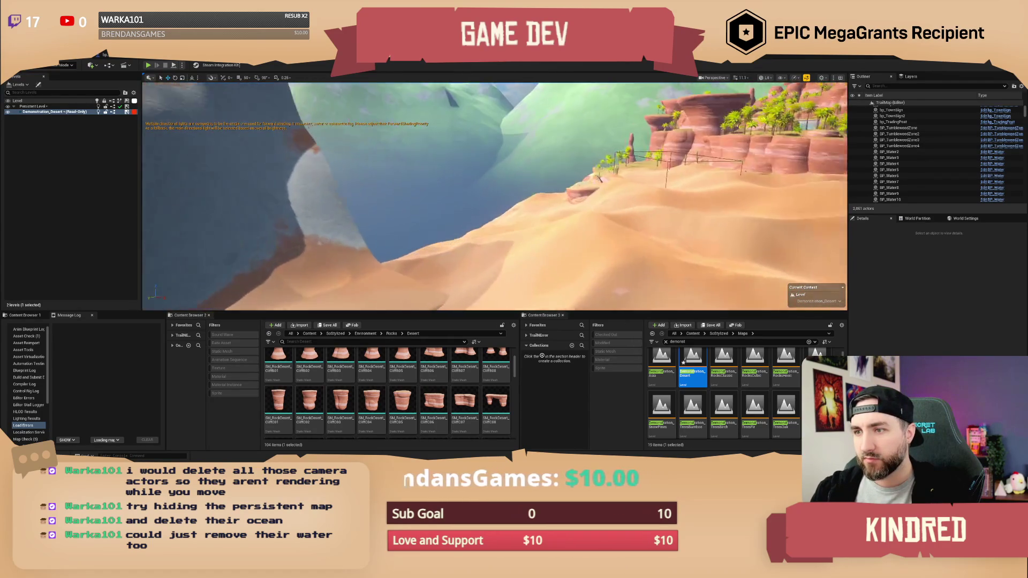
key(w)
scroll(494, 196, up, 2)
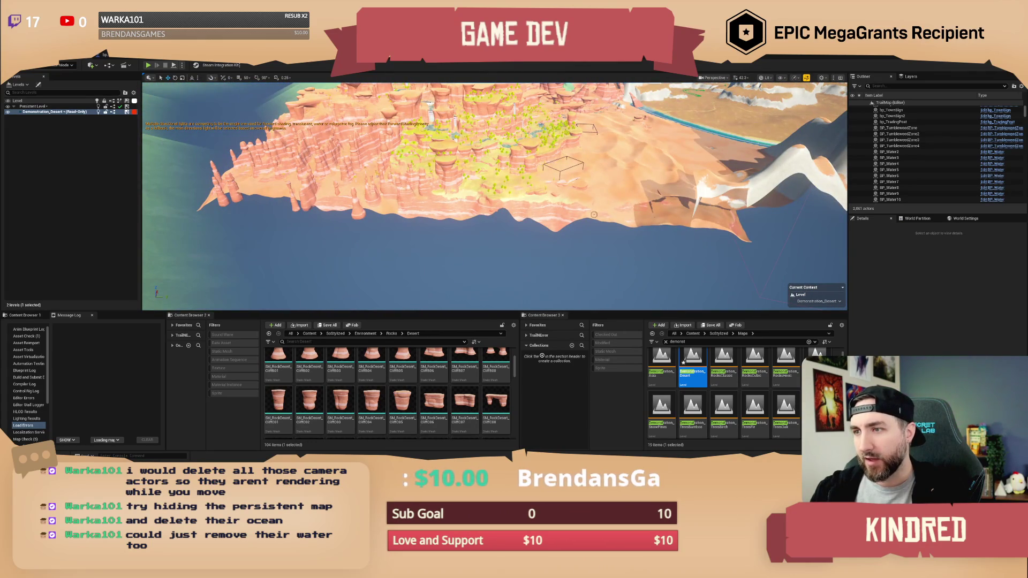
key(w)
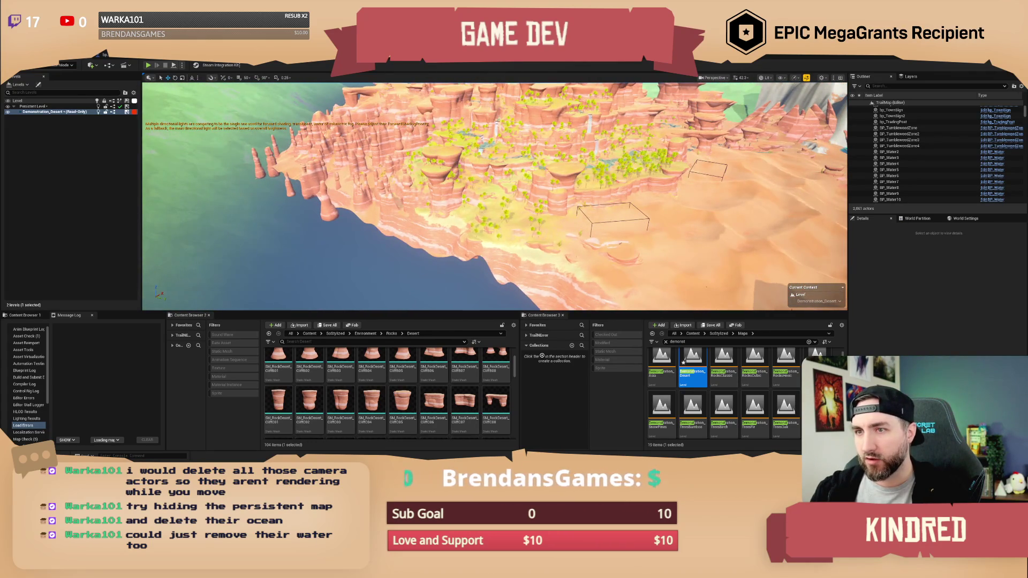
click(455, 246)
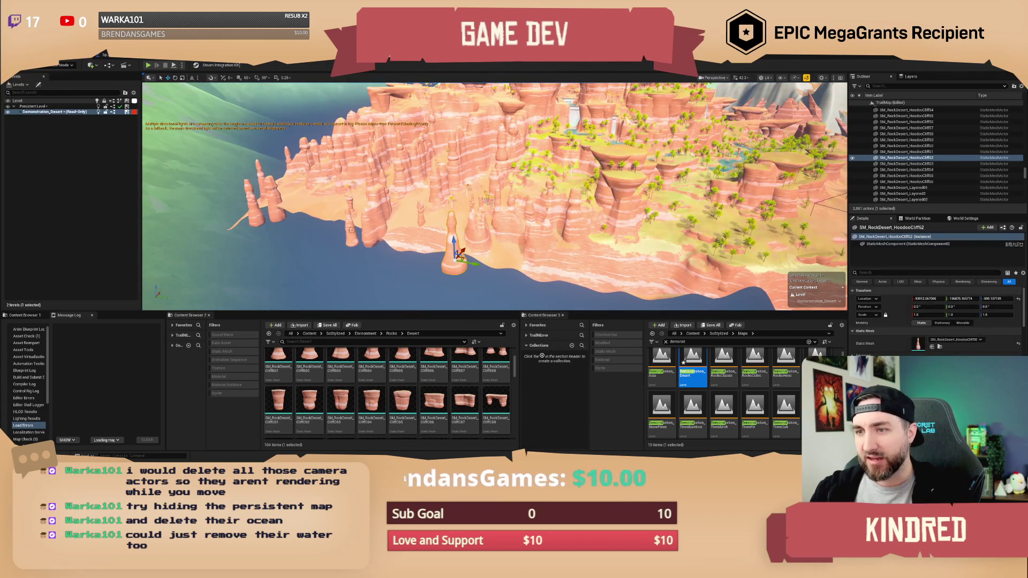
ctrl+click(352, 231)
key(Escape)
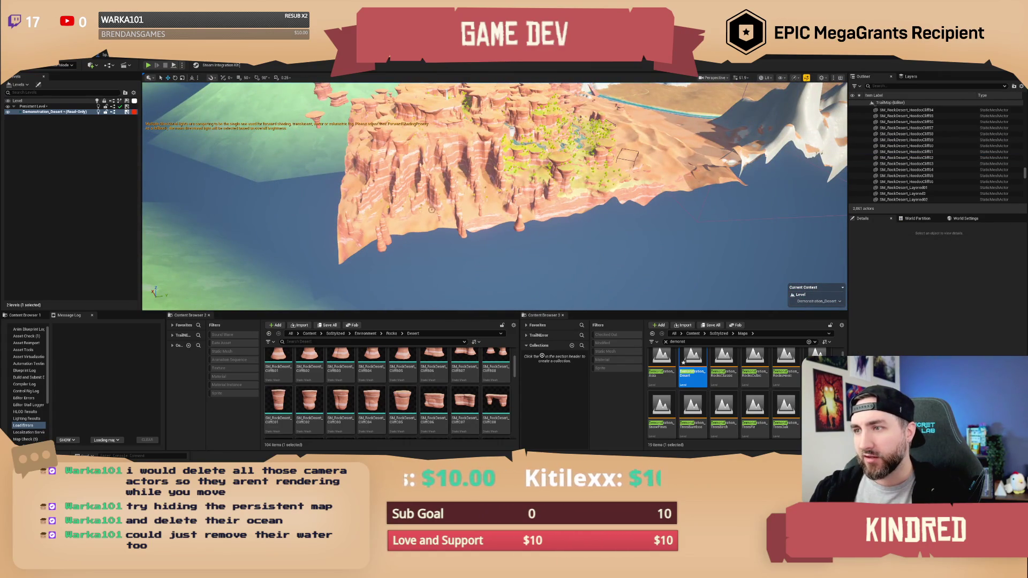
Step: Fly low over the river toward the mountains and white cliff, ending on a wide canyon view
key(w)
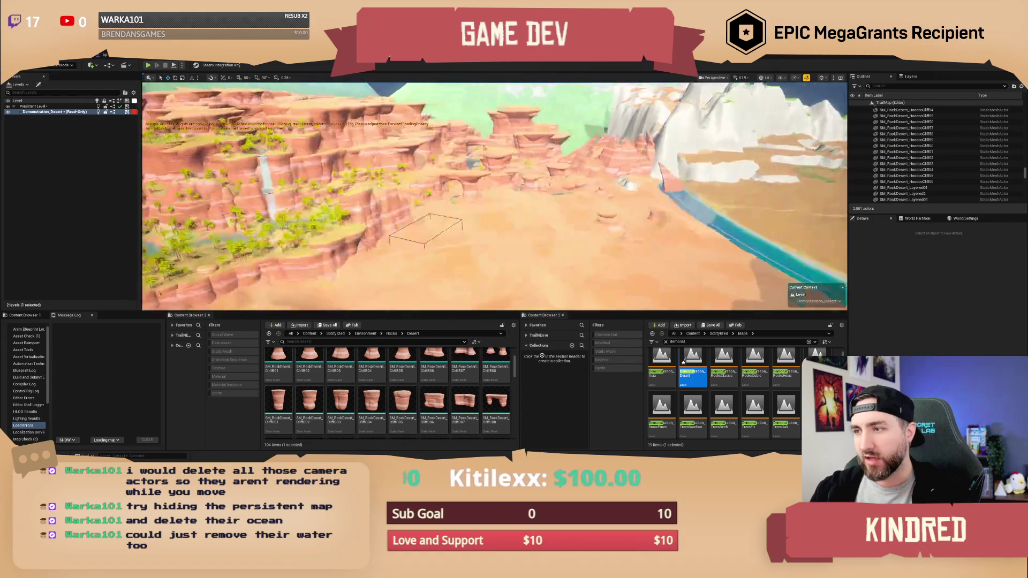
key(w)
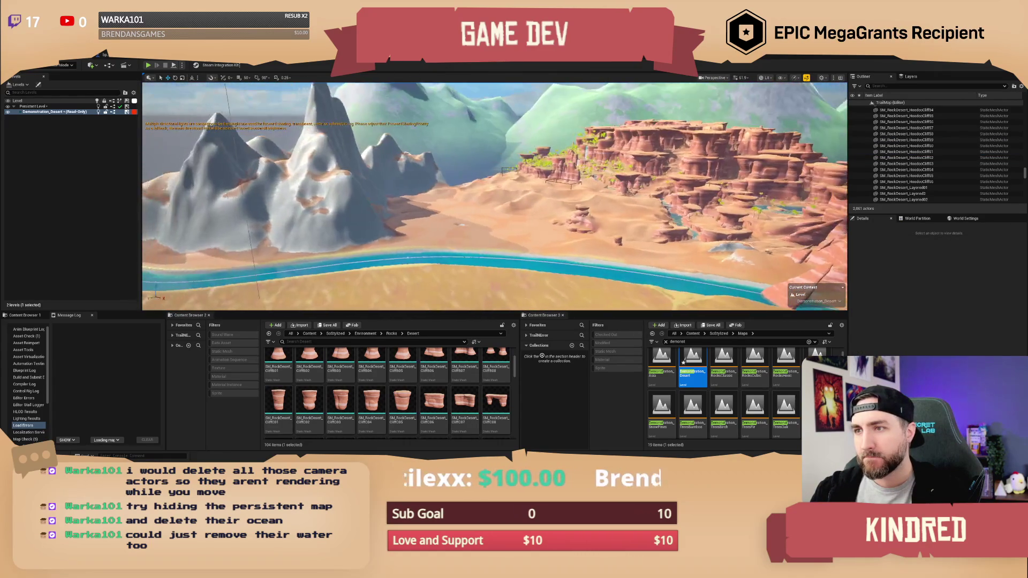
key(w)
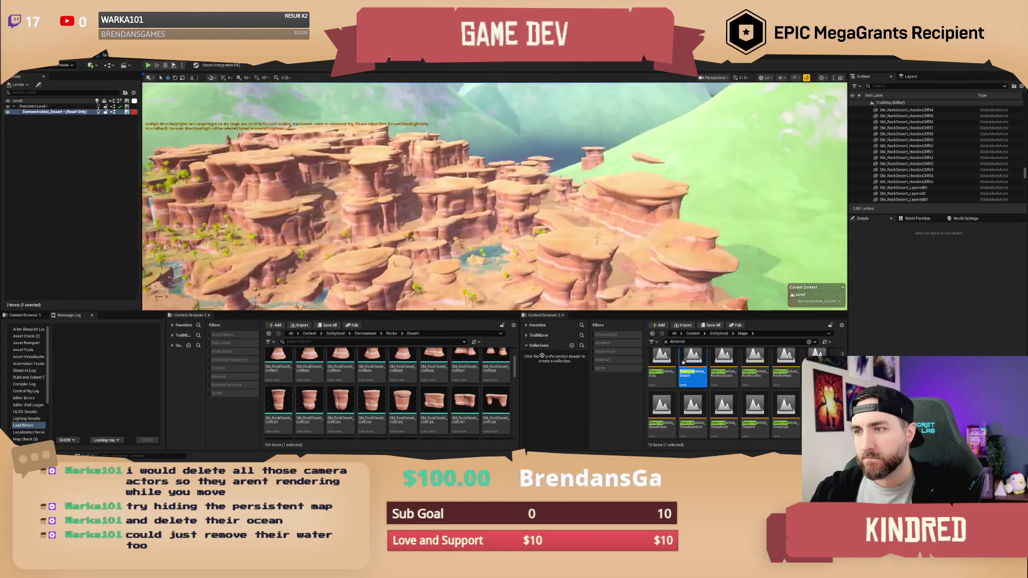
key(w)
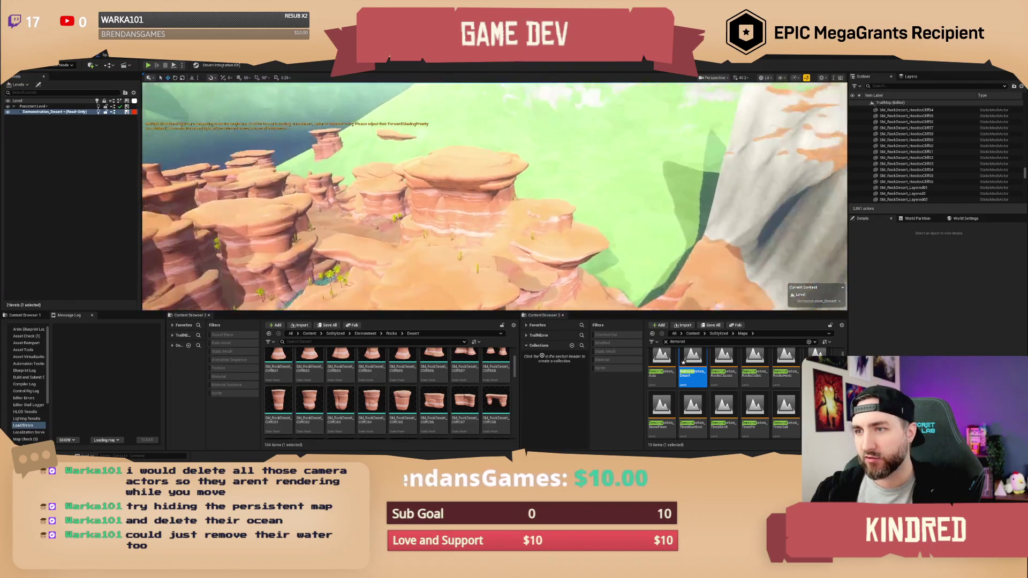
key(s)
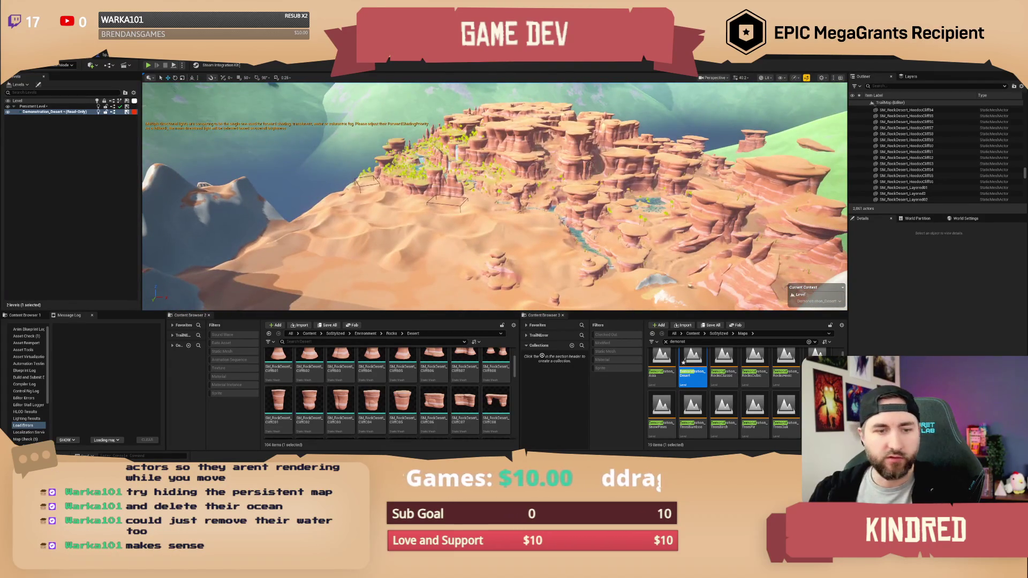
key(d)
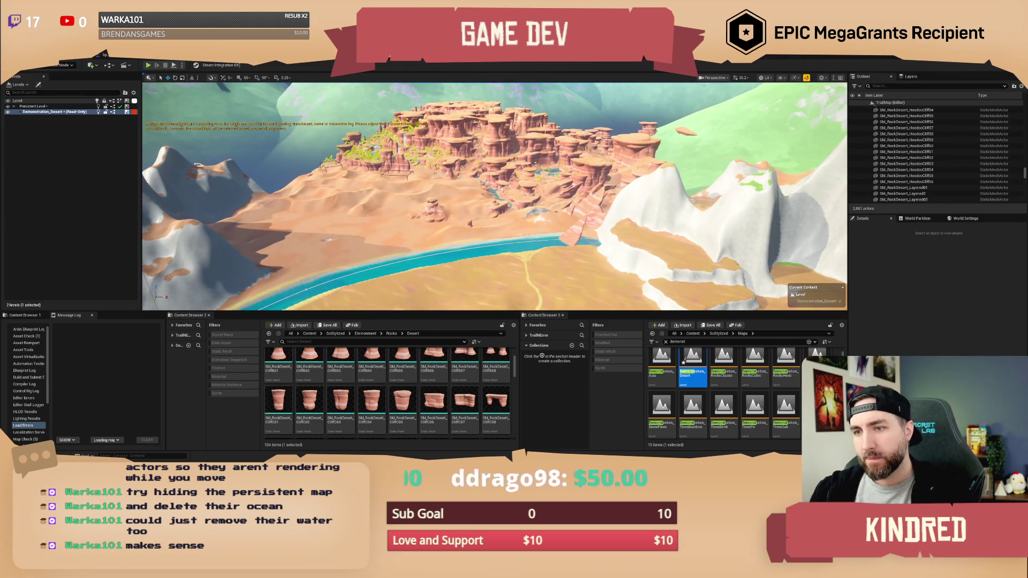
key(w)
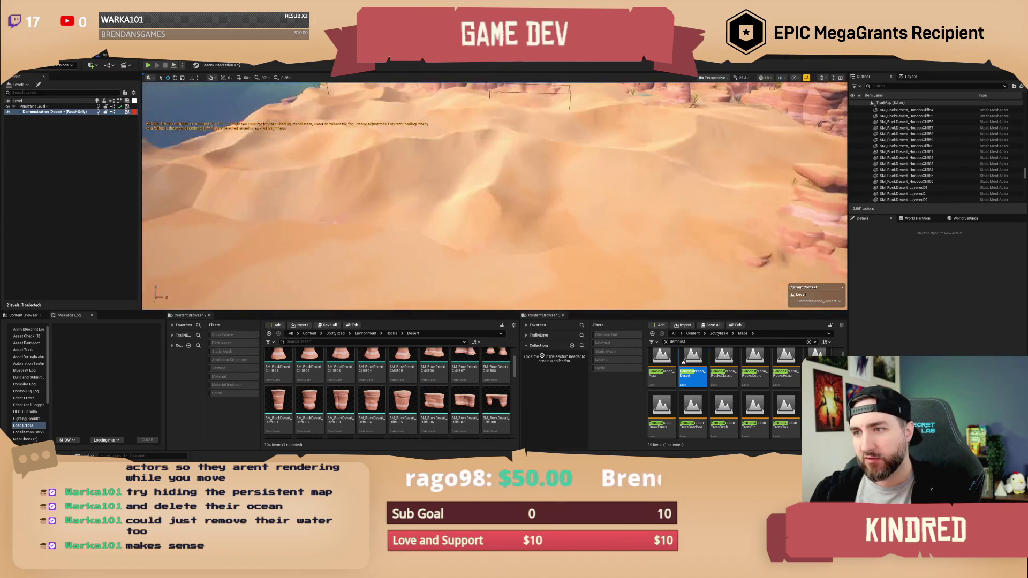
key(w)
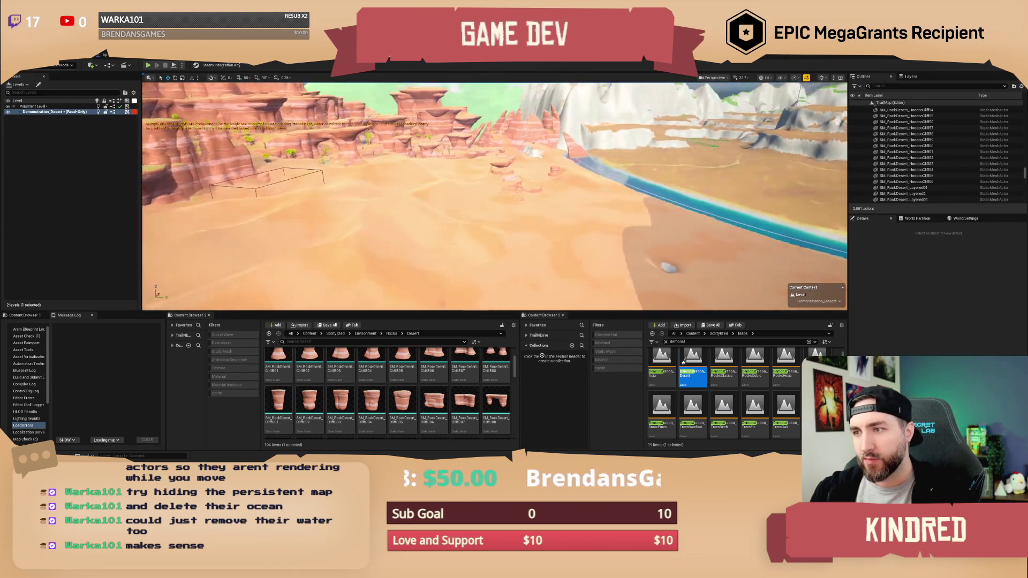
key(s)
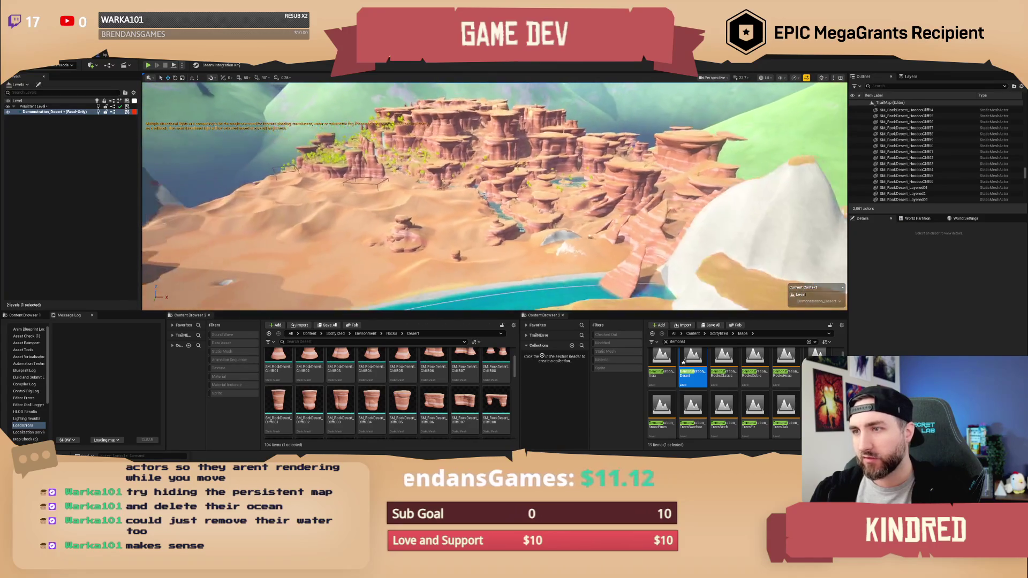
Step: Save with Ctrl+S and check out Demonstration_Desert so both TrailMap and the desert map save
key(ctrl+s)
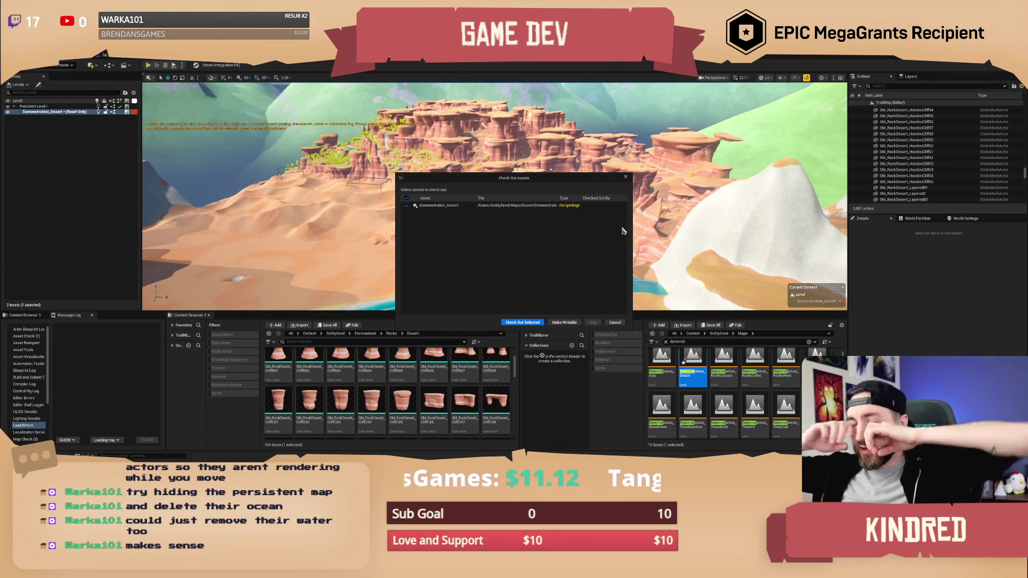
click(518, 324)
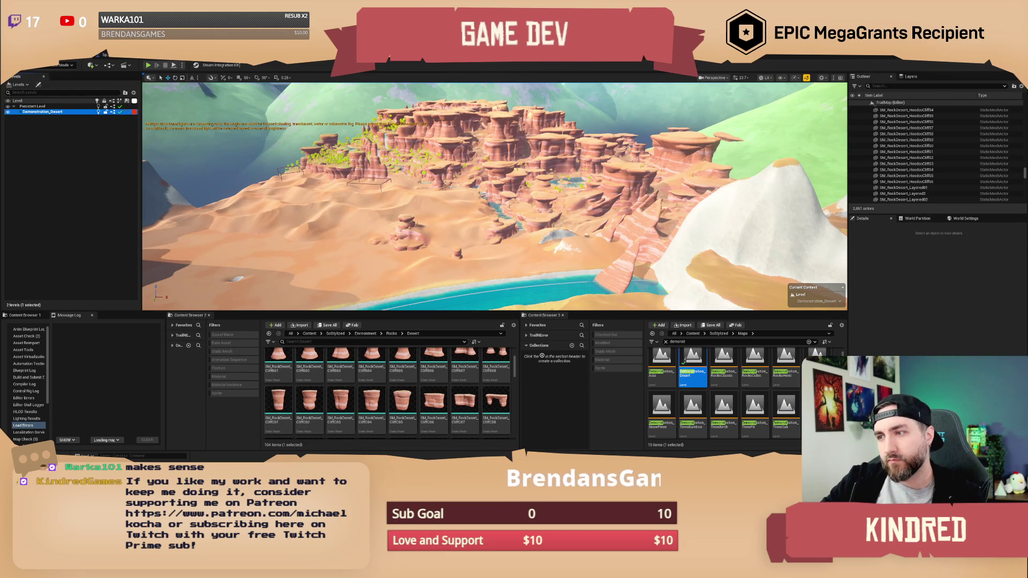
right_click(651, 182)
drag(520, 152, 562, 155)
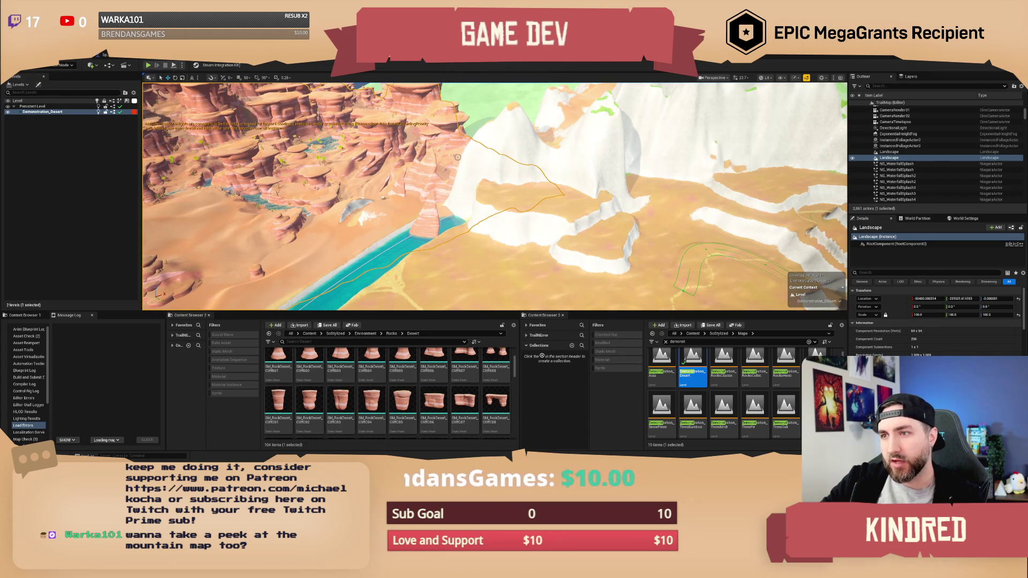
drag(482, 193, 455, 261)
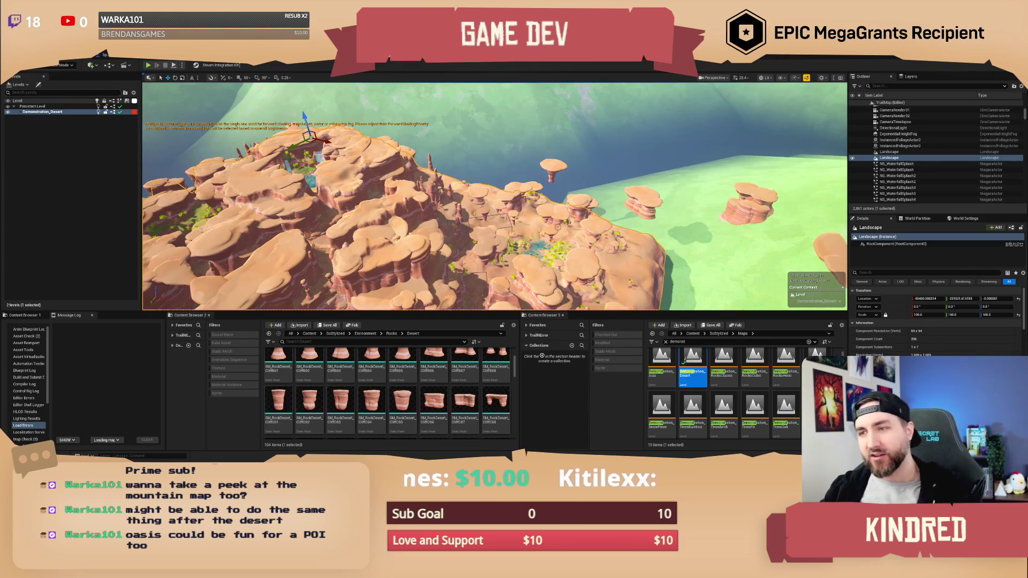
drag(495, 215, 434, 145)
mouse_move(605, 219)
mouse_down()
mouse_move(595, 215)
mouse_move(605, 219)
mouse_move(604, 200)
mouse_move(601, 210)
mouse_up()
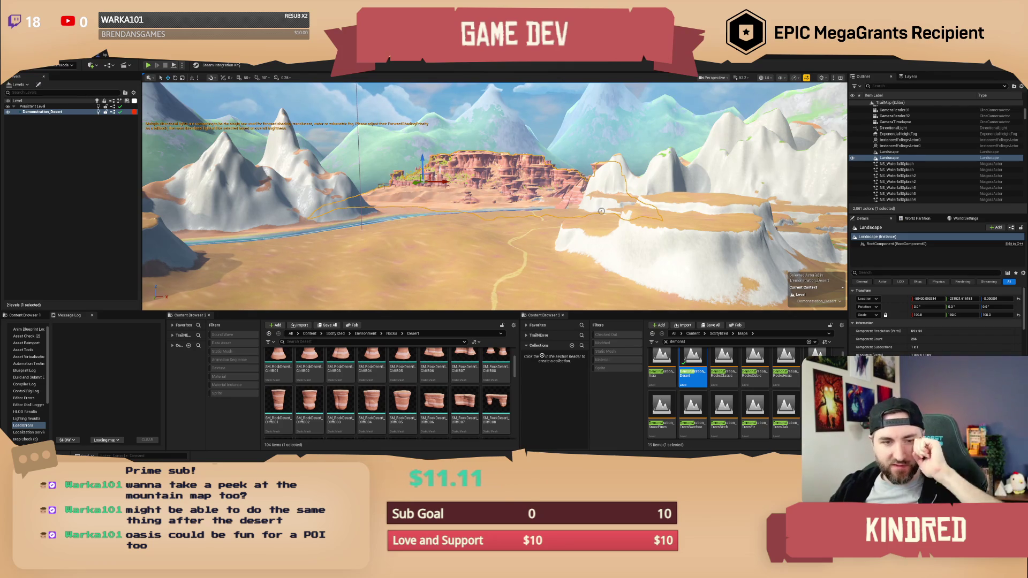
scroll(663, 208, up, 10)
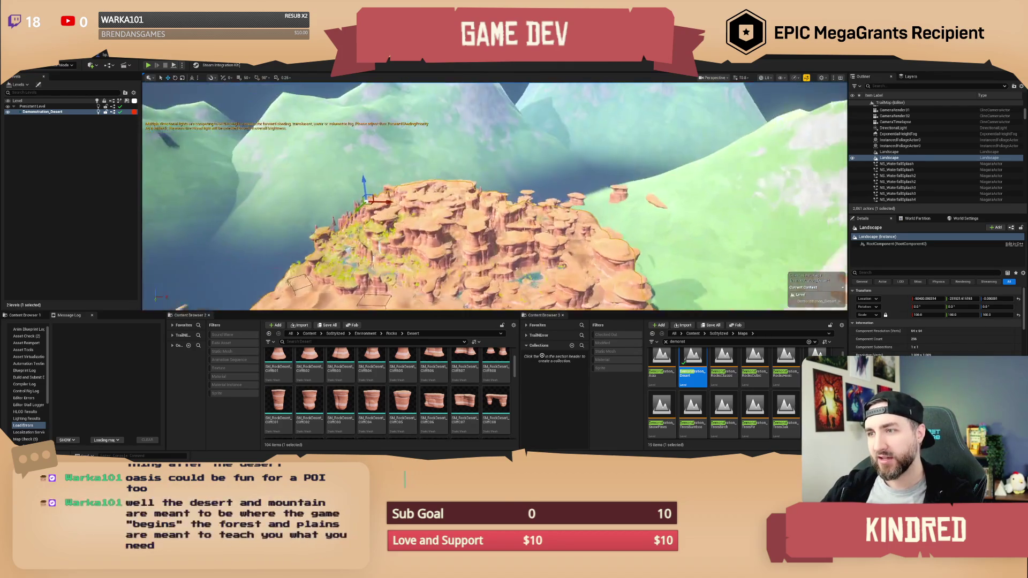
scroll(482, 214, up, 2)
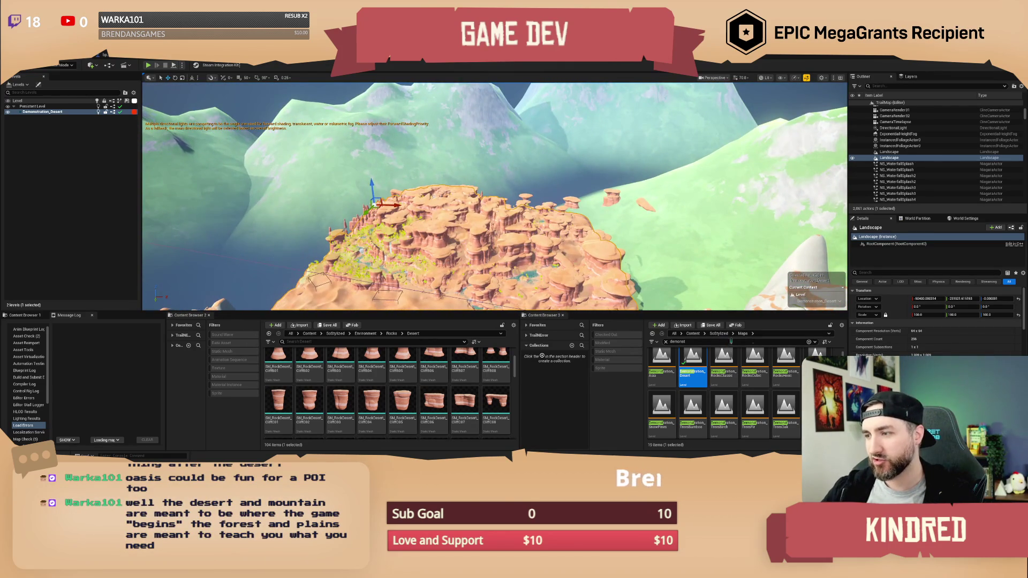
click(719, 334)
click(705, 341)
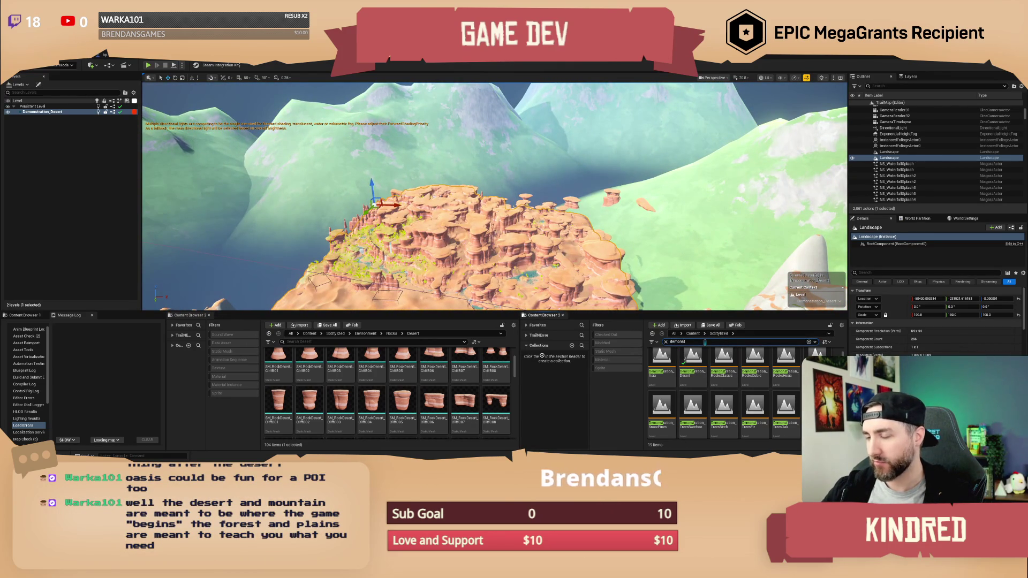
double_click(696, 341)
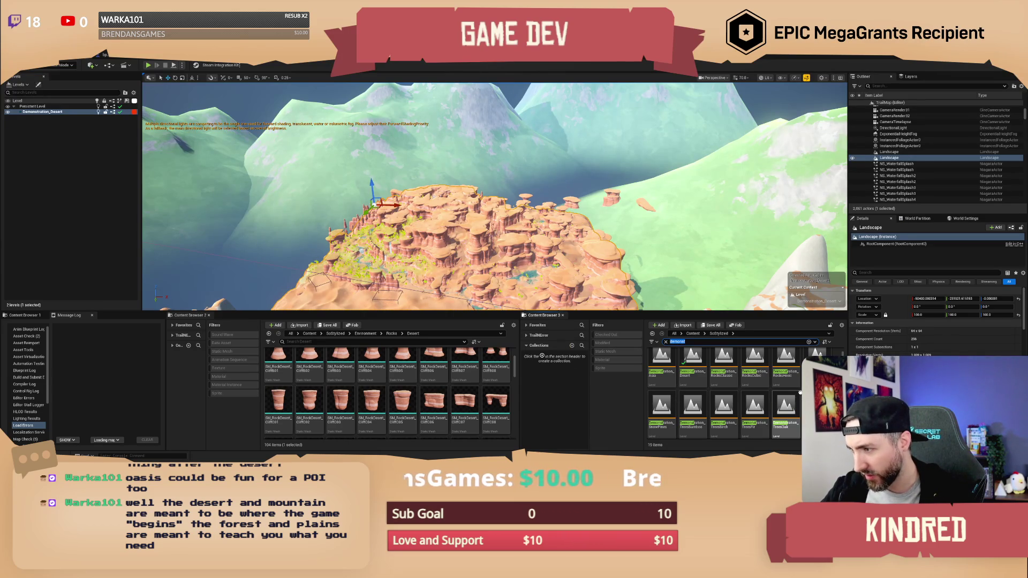
scroll(788, 392, down, 1)
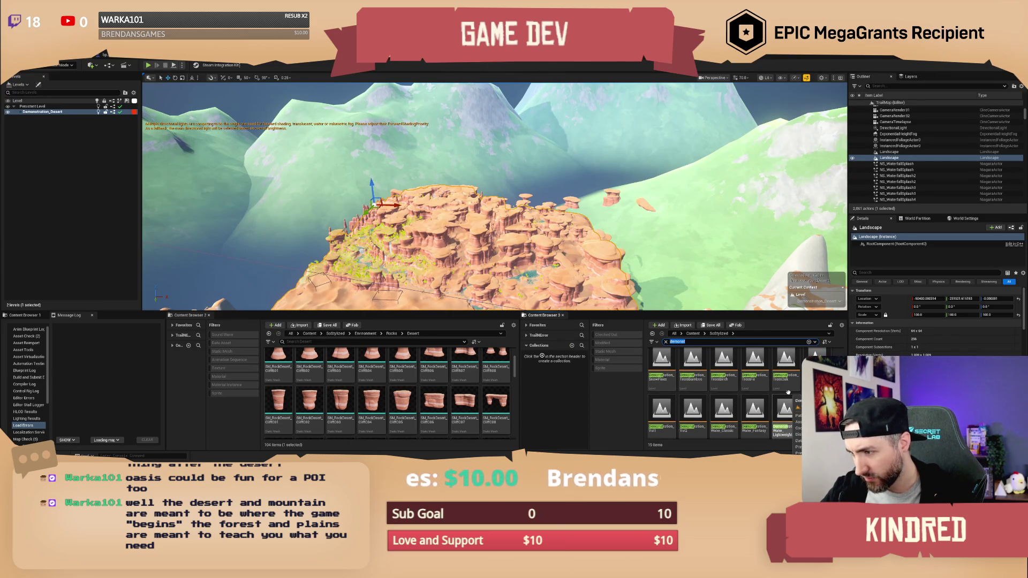
scroll(787, 392, down, 2)
scroll(789, 409, up, 4)
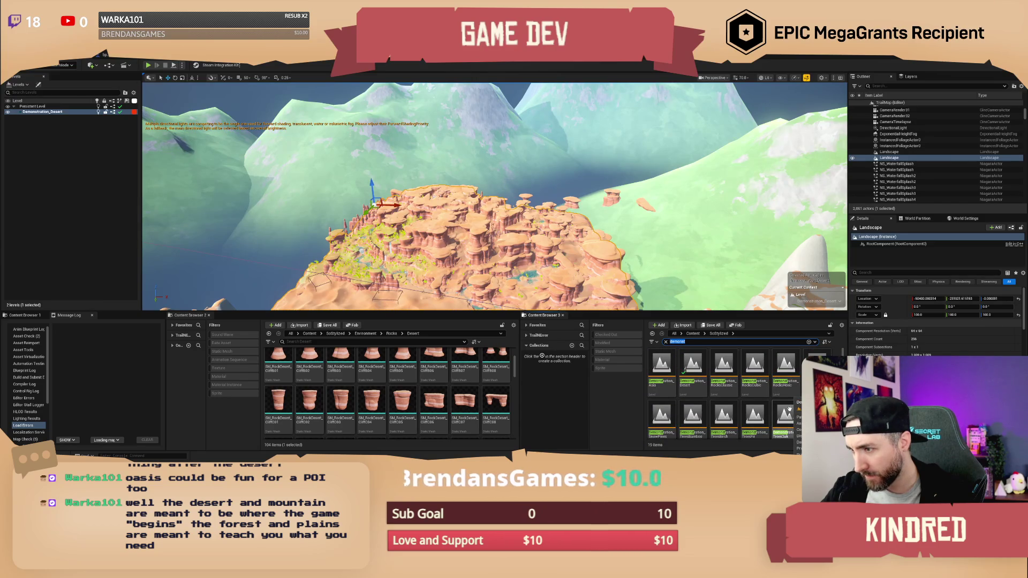
scroll(732, 407, down, 1)
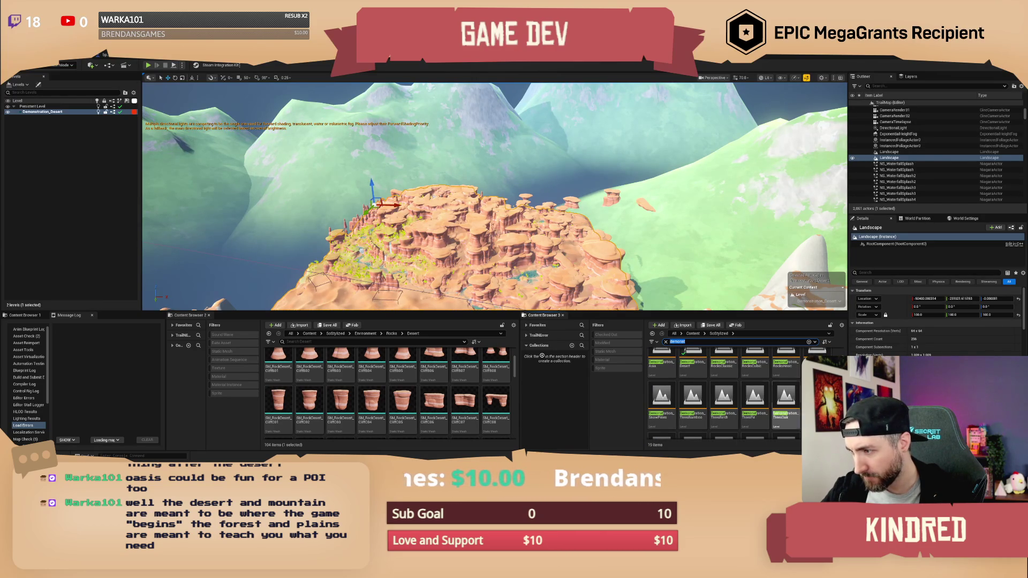
scroll(739, 396, down, 1)
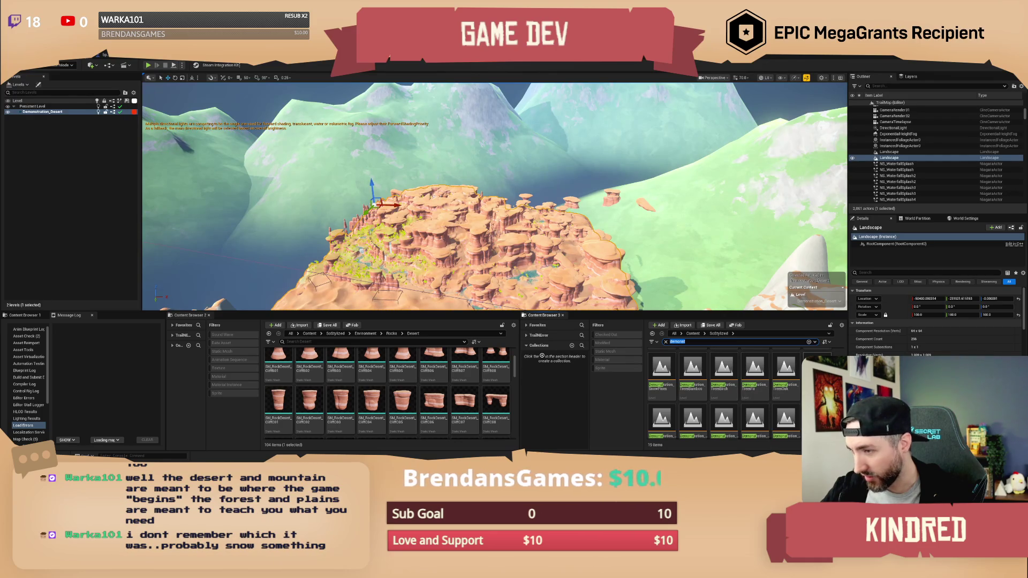
scroll(738, 396, down, 1)
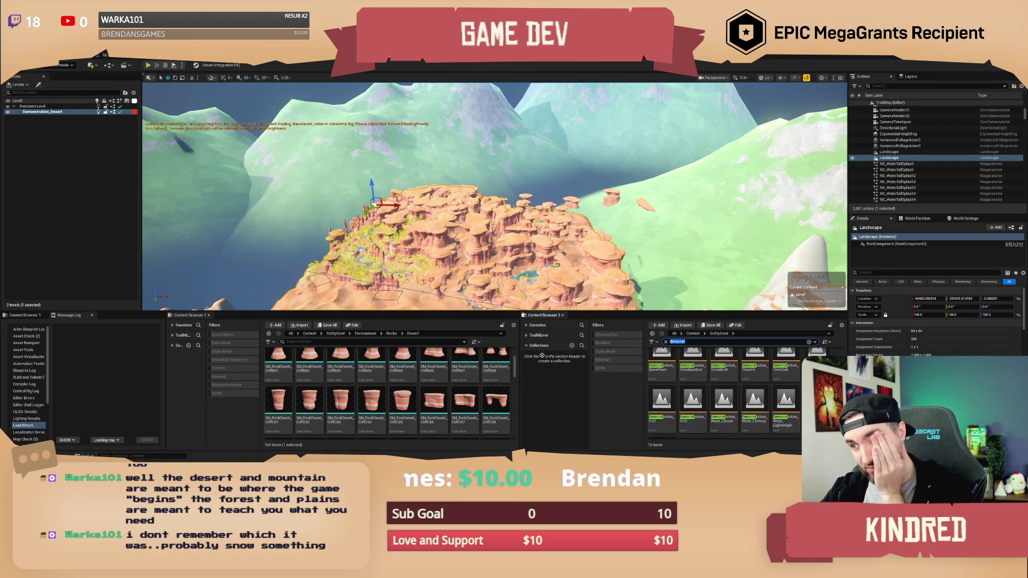
scroll(792, 391, up, 1)
mouse_move(662, 363)
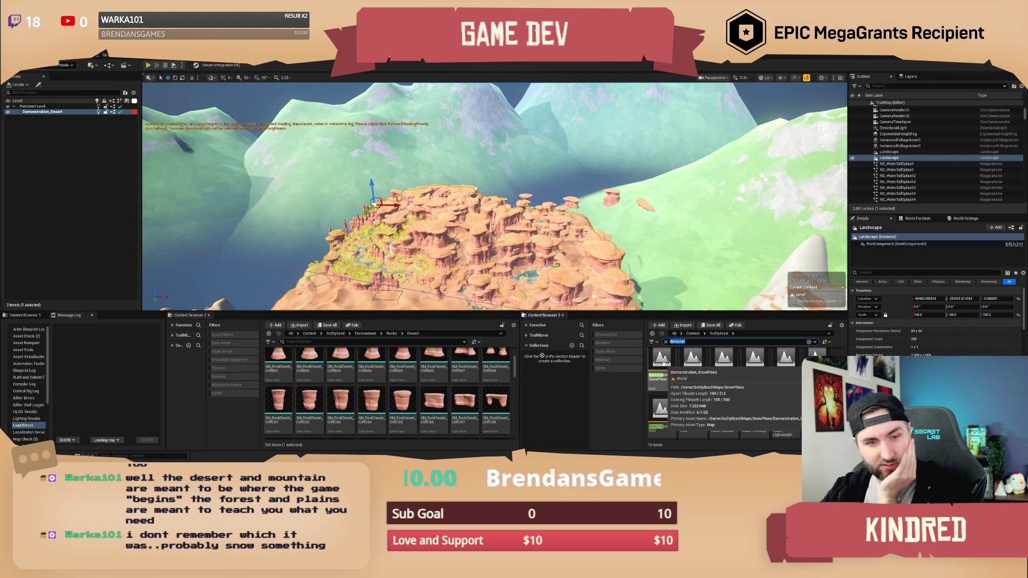
double_click(662, 363)
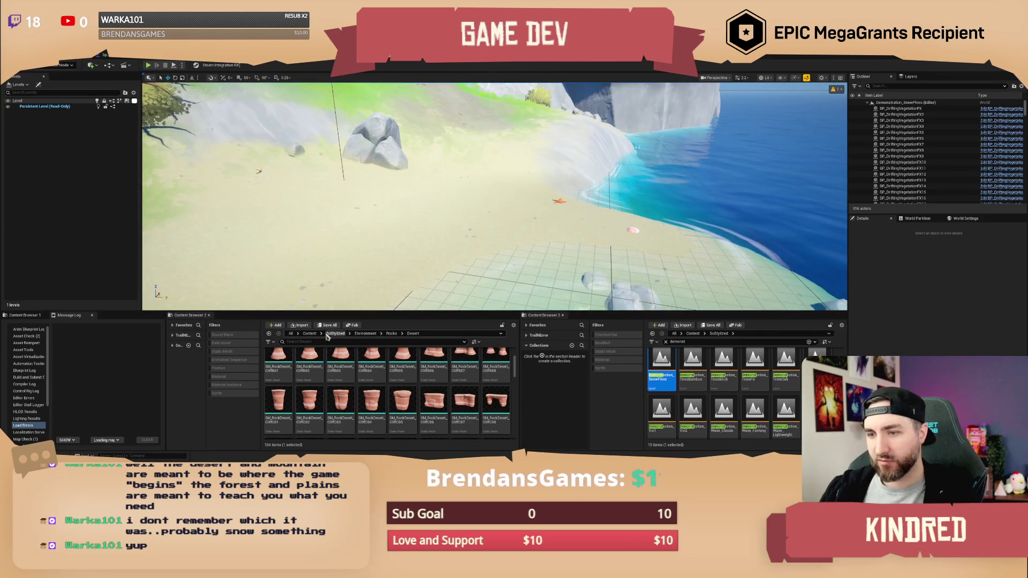
Step: Switch to the first Content Browser showing the Foliage and FoliageType folders
click(24, 315)
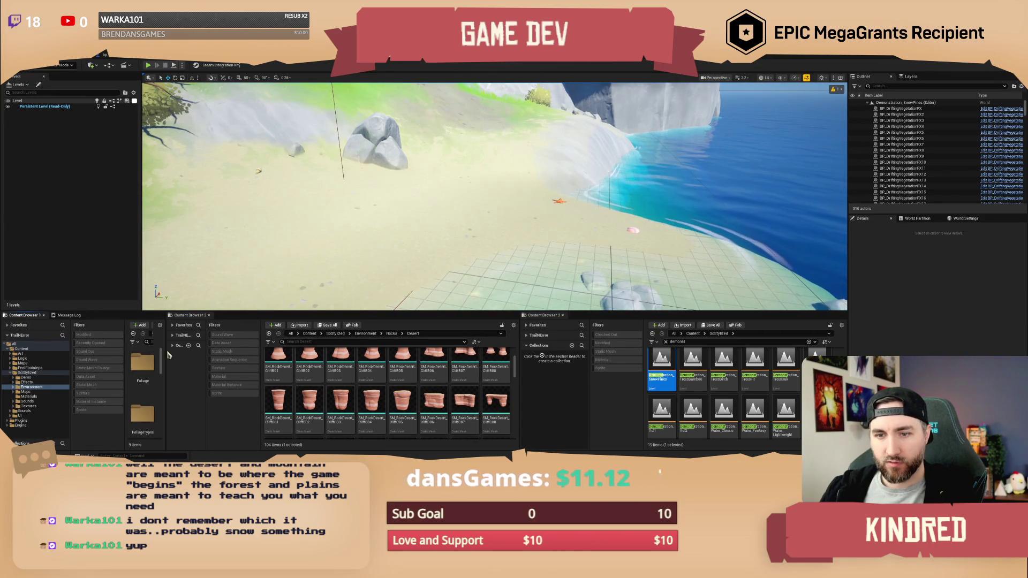
Step: Search the Content folder for 'wagon' and drop bp_AVSWagon_Debug onto the SnowPines beach
drag(166, 354, 236, 354)
click(174, 334)
click(175, 343)
text(wagon)
mouse_move(173, 364)
mouse_down()
mouse_move(335, 231)
mouse_move(397, 214)
mouse_move(397, 197)
mouse_up()
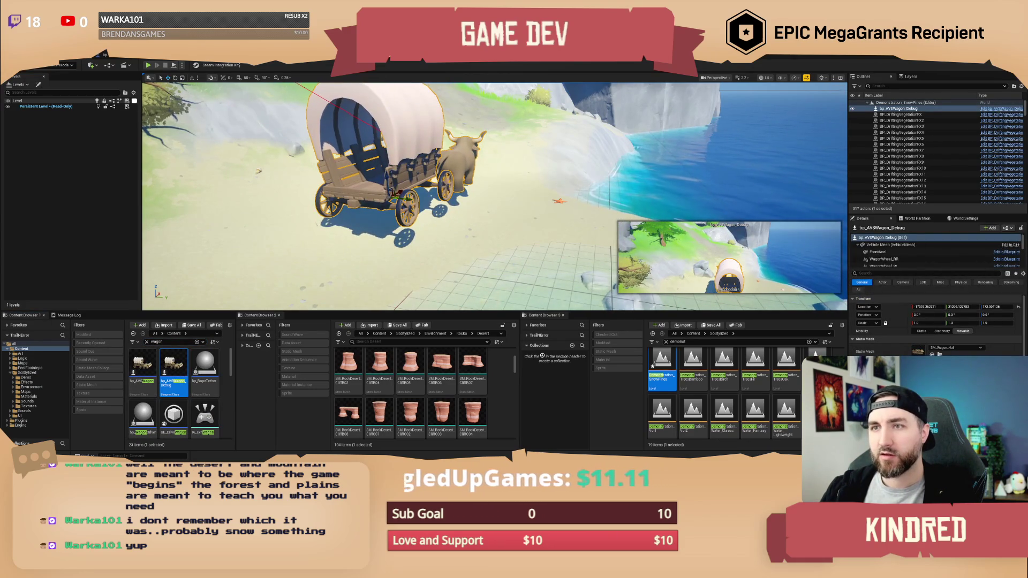
Step: Delete and restore the placed wagon, then bring up World Settings' GameMode Override list
scroll(588, 155, up, 5)
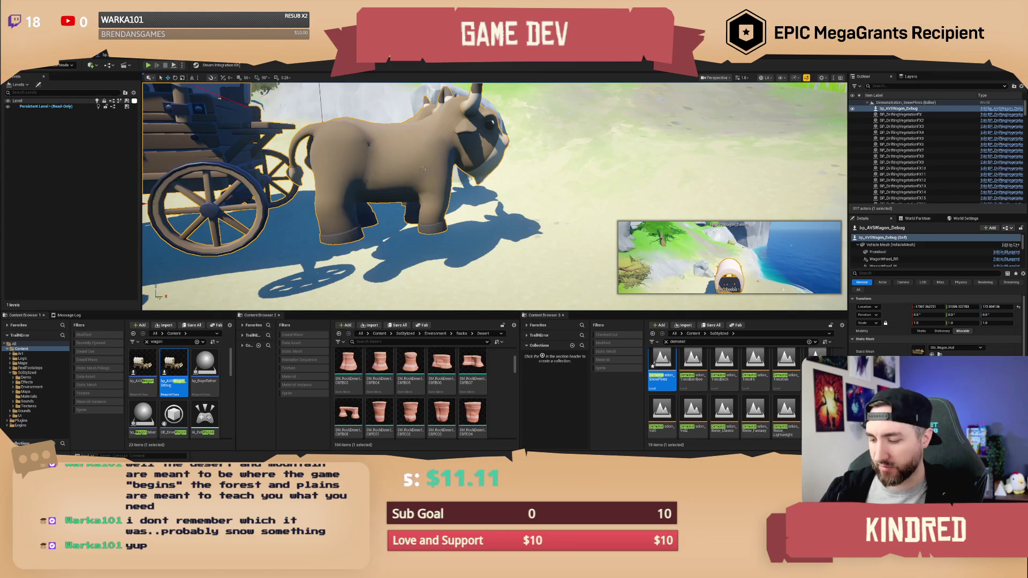
key(Delete)
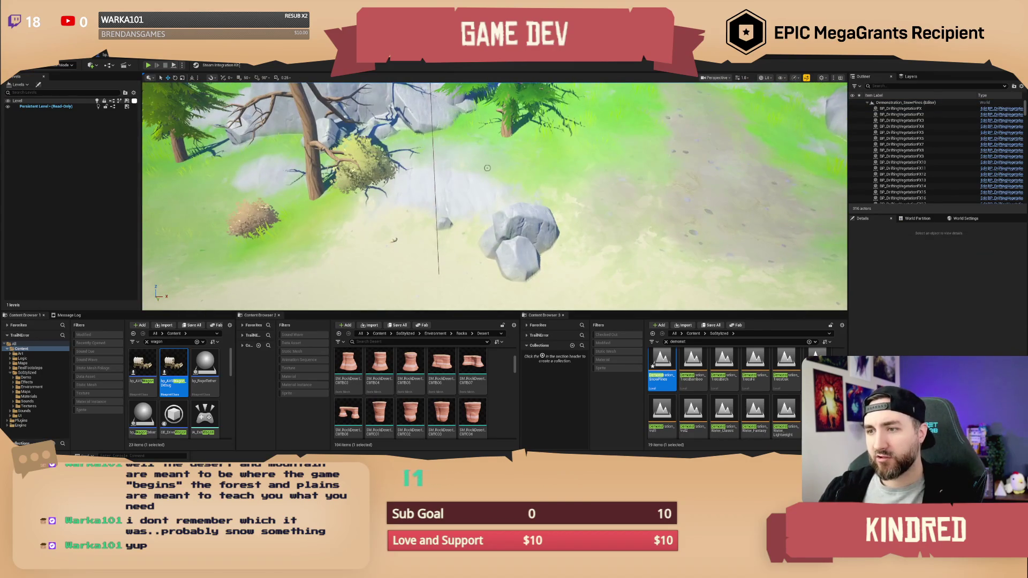
key(ctrl+z)
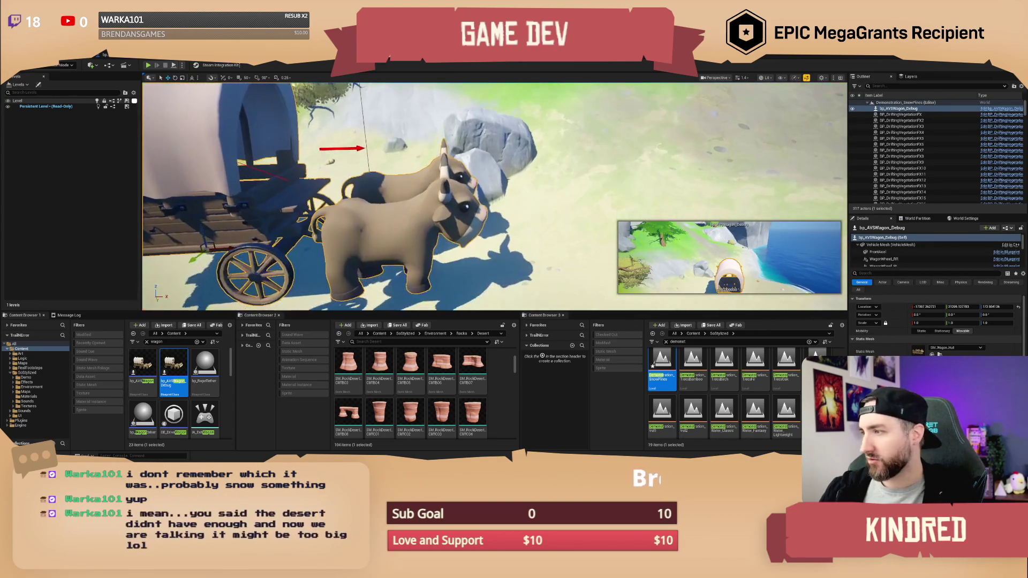
click(964, 219)
click(956, 246)
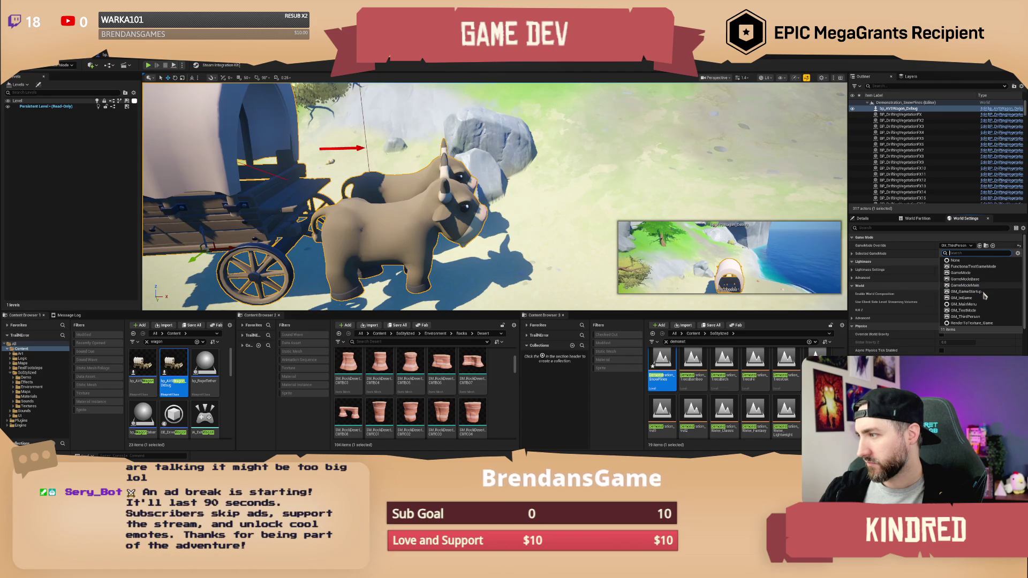
Step: Set the GameMode Override to GM_TestMode and start a Play In Editor session
click(984, 311)
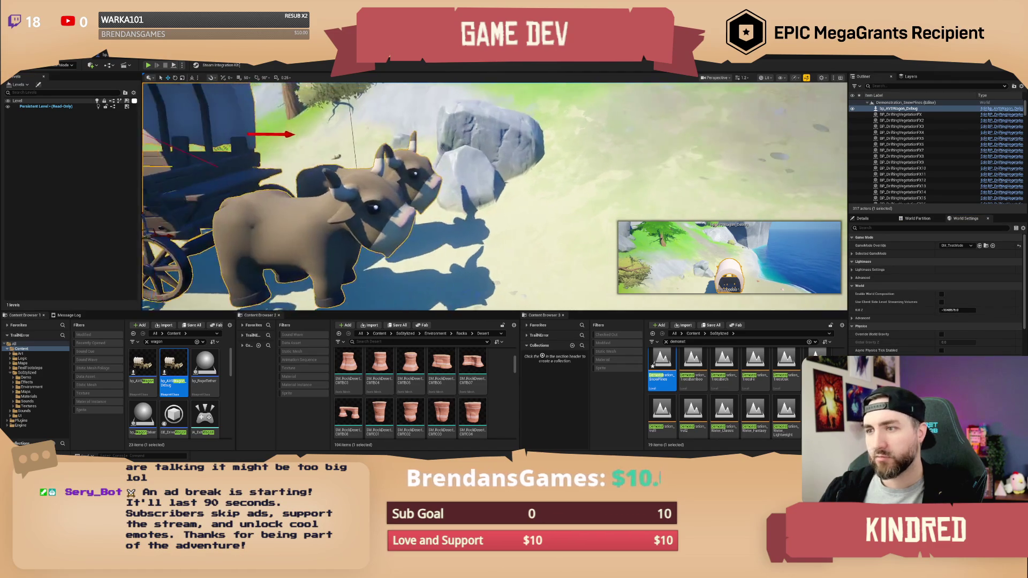
scroll(495, 197, down, 5)
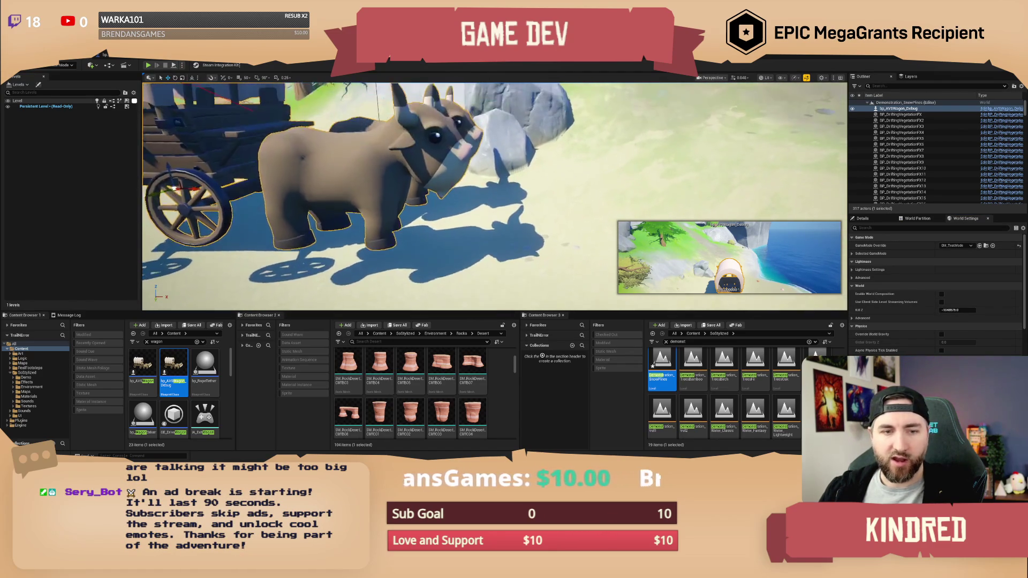
click(150, 66)
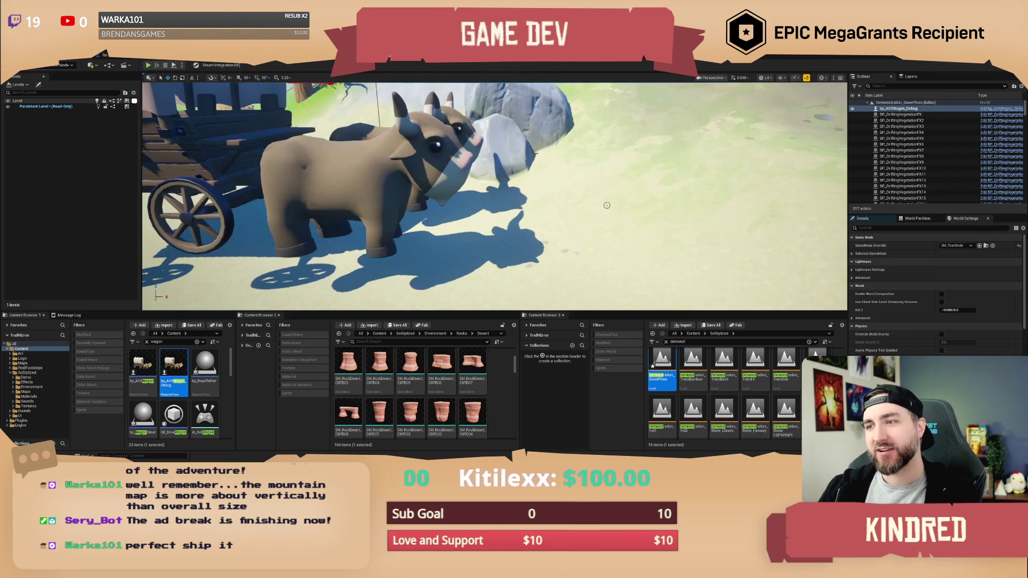
Step: Stop the play-test and fly the view across the map over the coastline
key(Escape)
key(w)
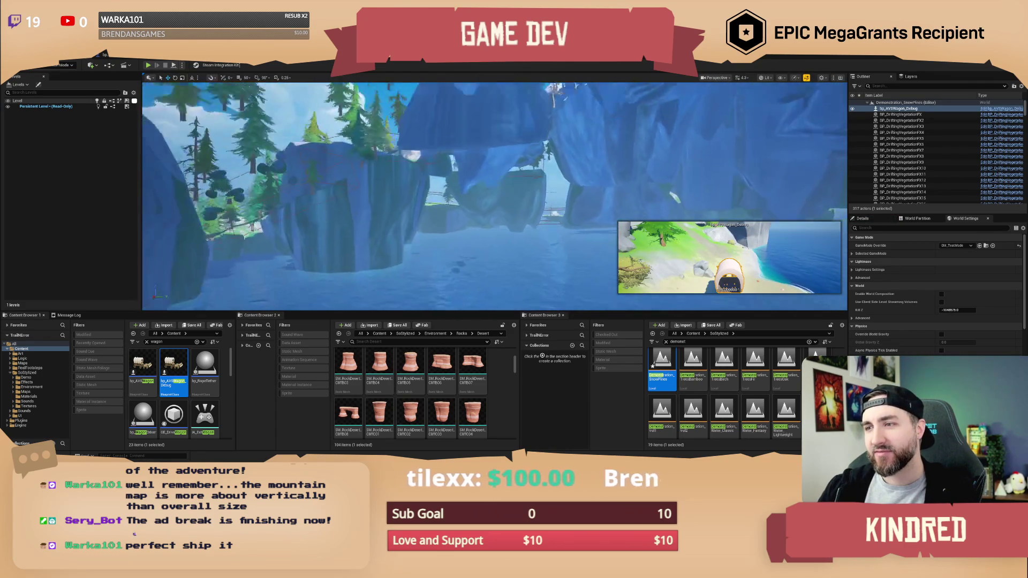
scroll(494, 196, up, 1)
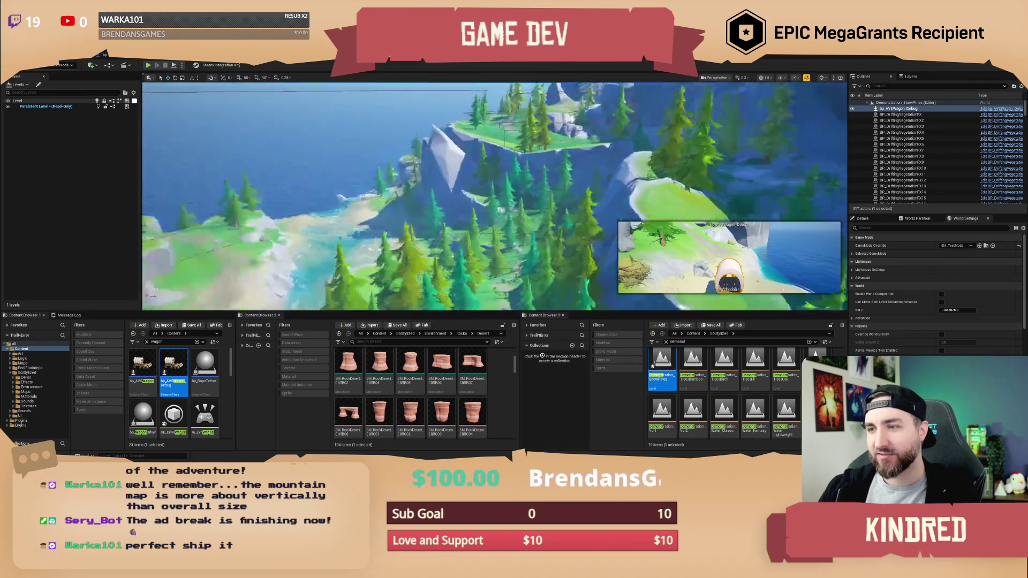
scroll(495, 195, down, 2)
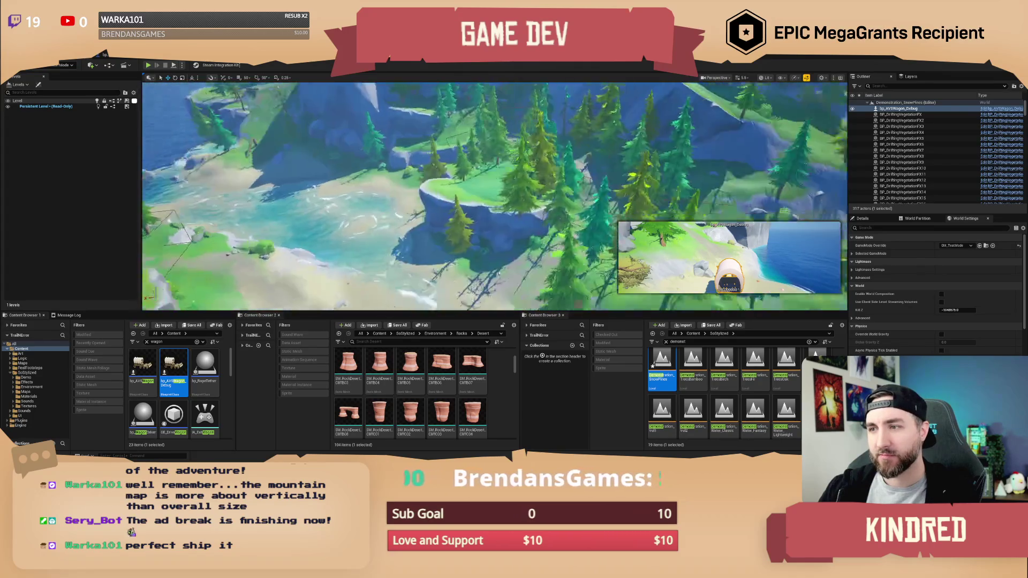
scroll(495, 195, up, 2)
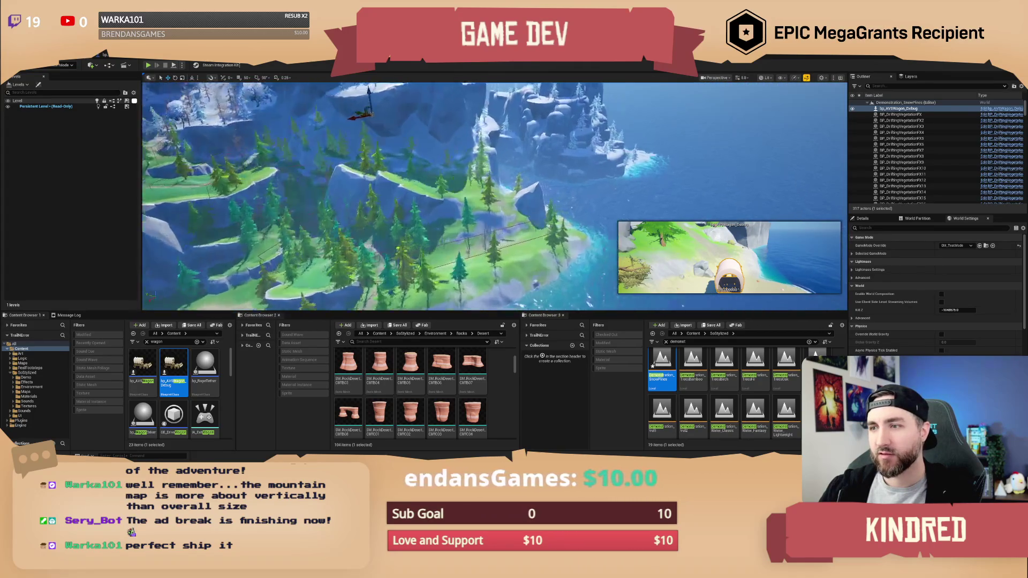
scroll(495, 195, up, 2)
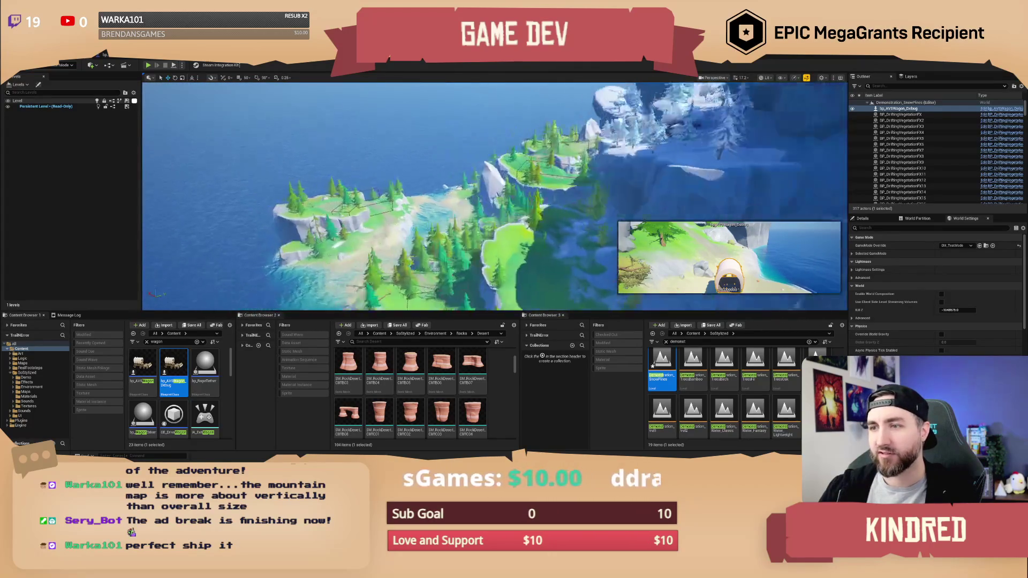
key(w)
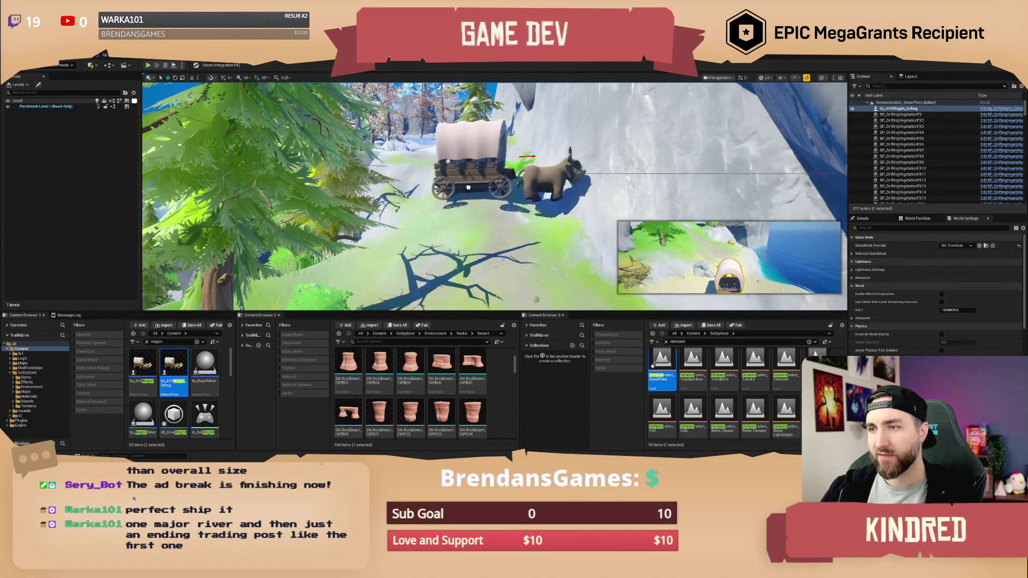
Step: Duplicate the ox wagon with Ctrl+D, then delete the copy, leaving 117 actors
key(ctrl+d)
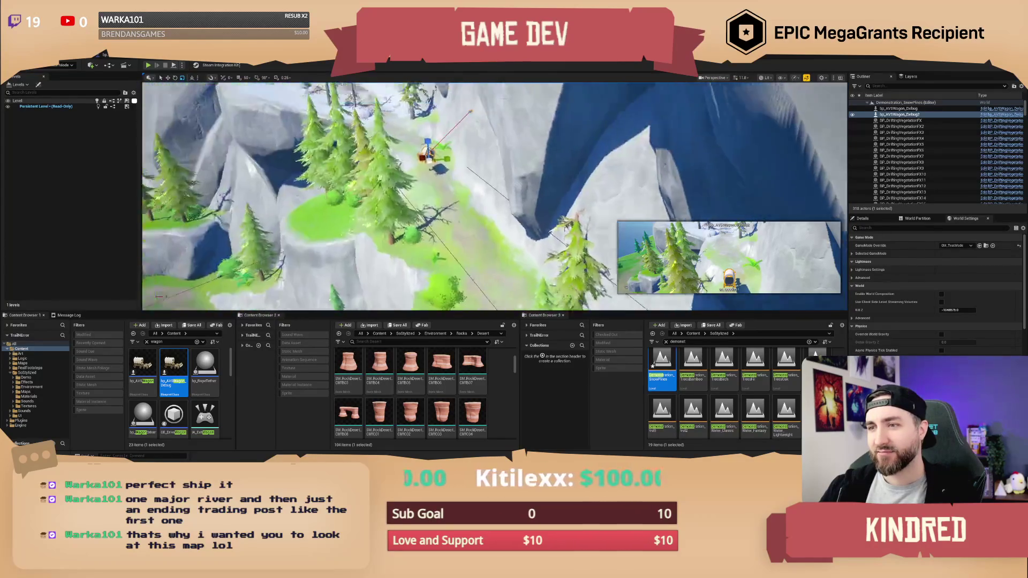
key(Delete)
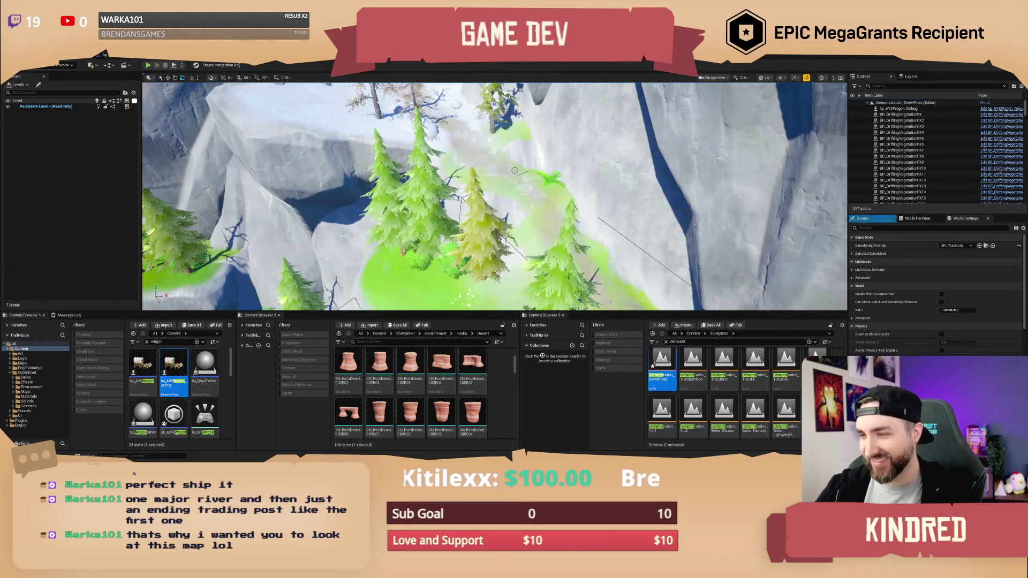
scroll(495, 195, down, 3)
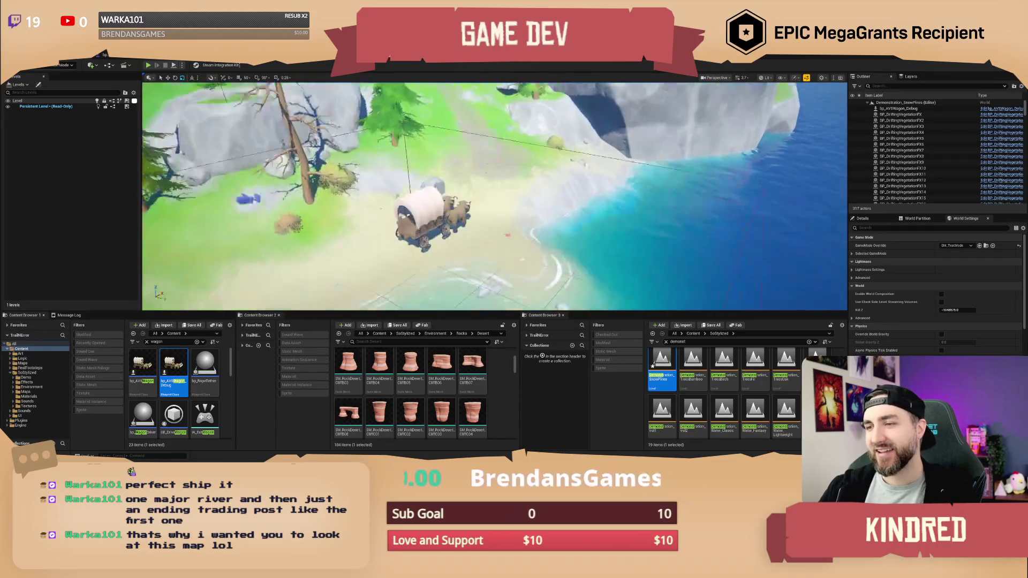
scroll(495, 196, down, 3)
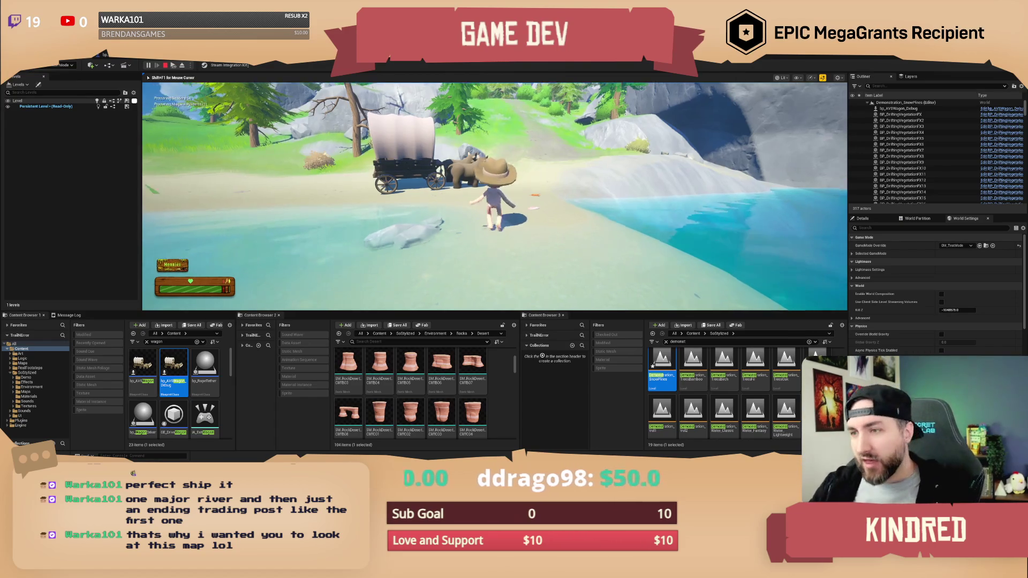
Step: Walk to the ox wagon, board it with E, and drive it forward up the beach path
key(w)
key(e)
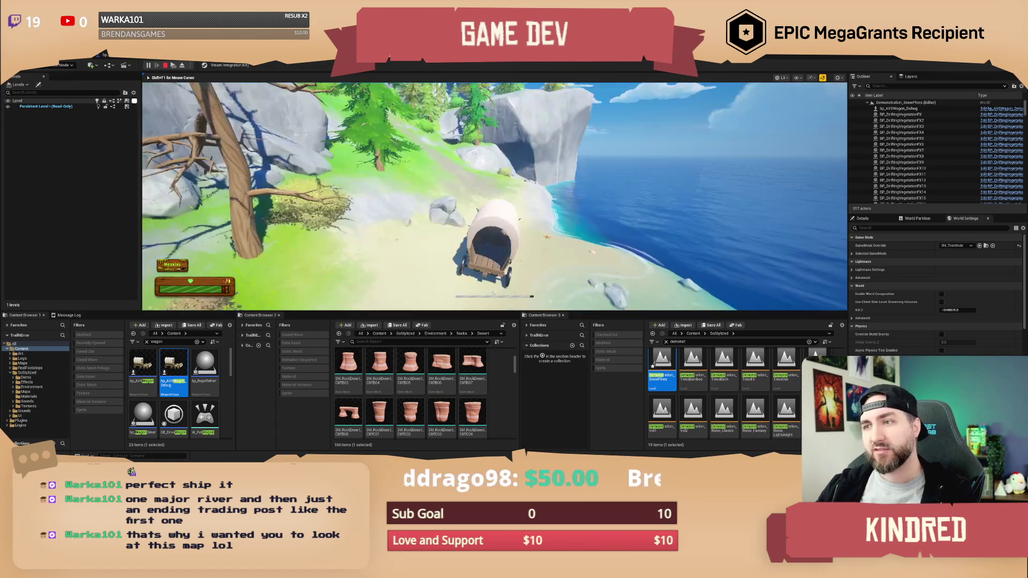
key(w)
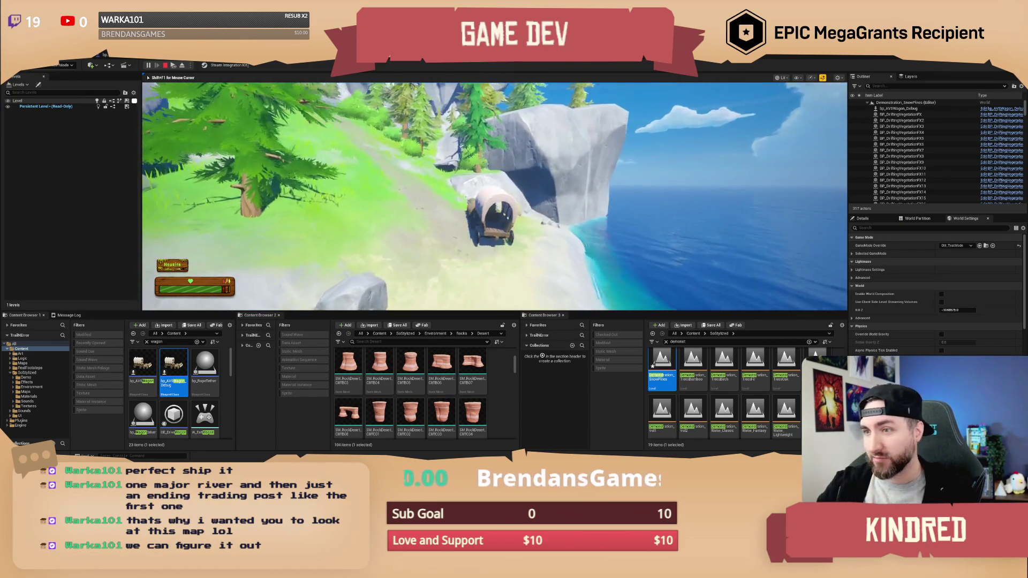
key(w)
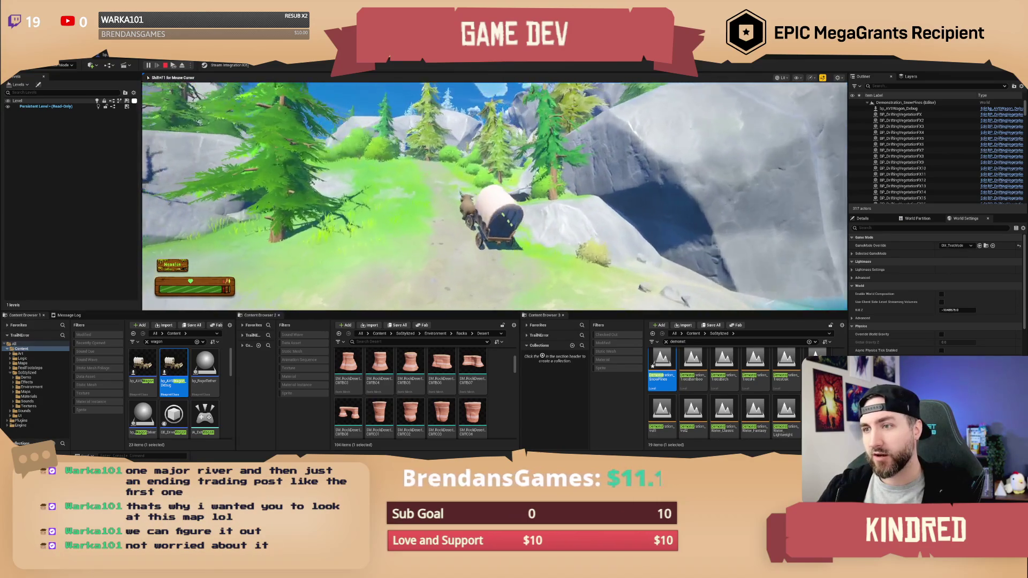
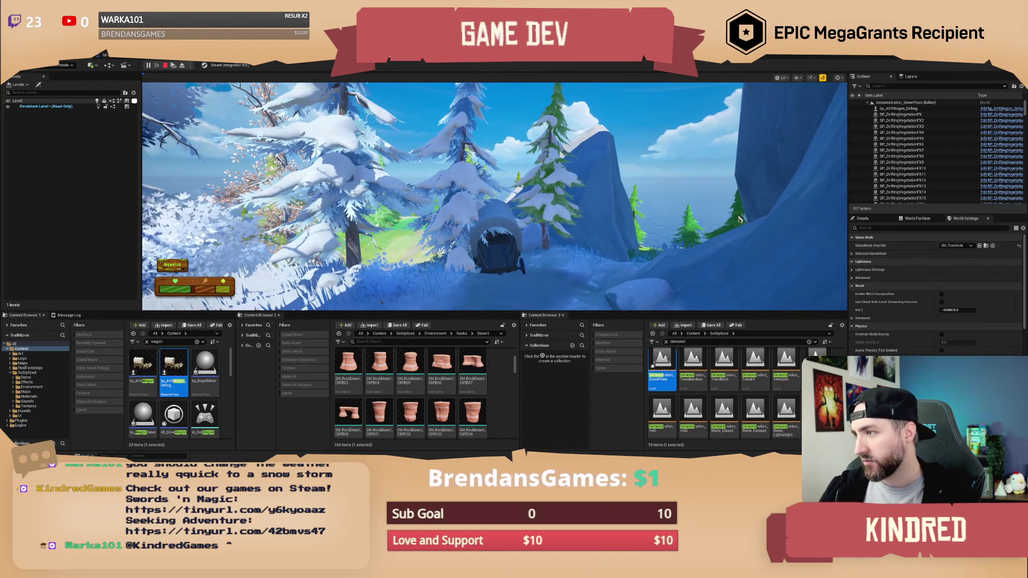
Step: Switch to Details, filter the Outliner by 'sky', and select BP_StylizedSky_Lite
click(873, 219)
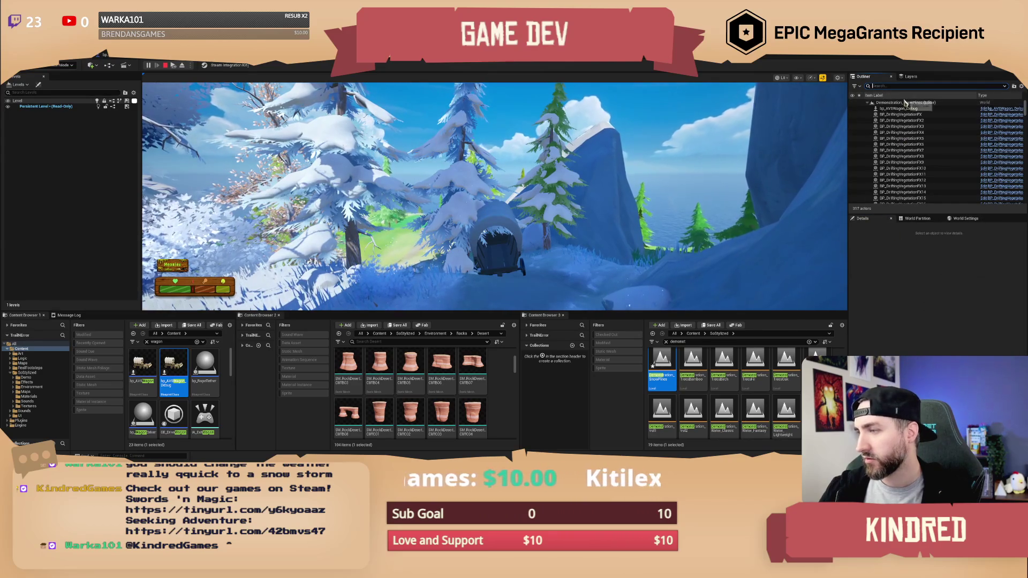
text(weat)
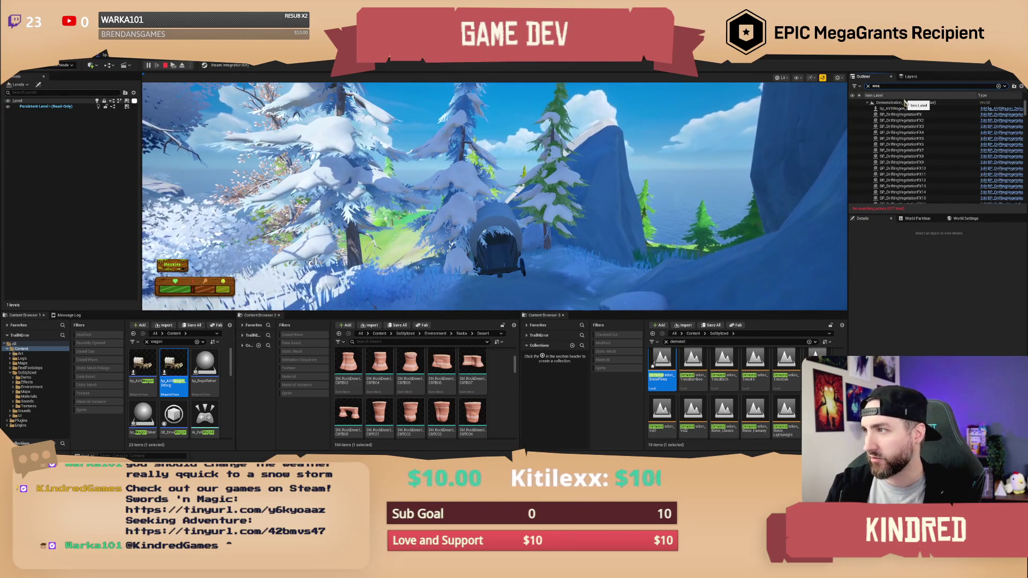
double_click(878, 86)
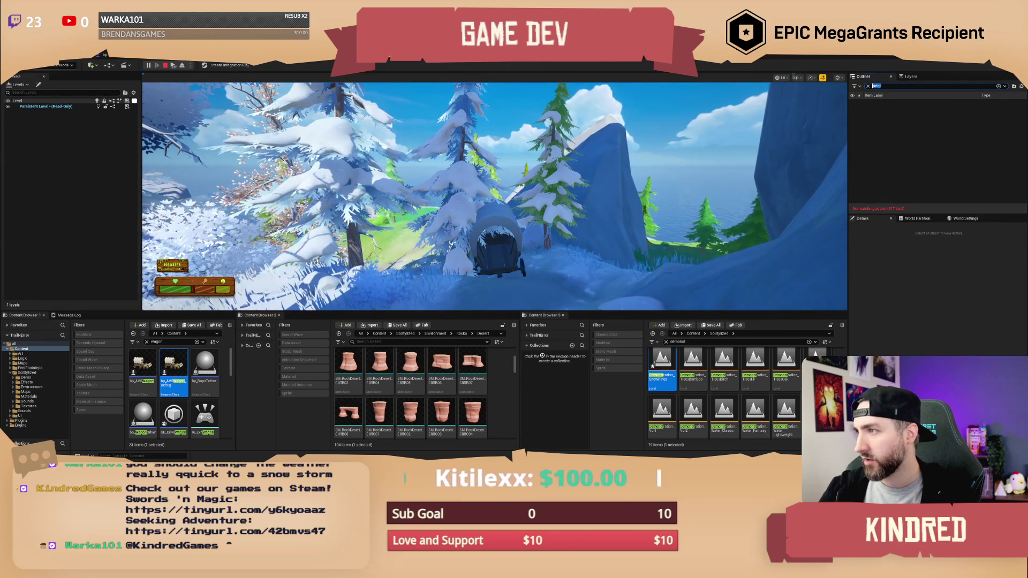
text(sky)
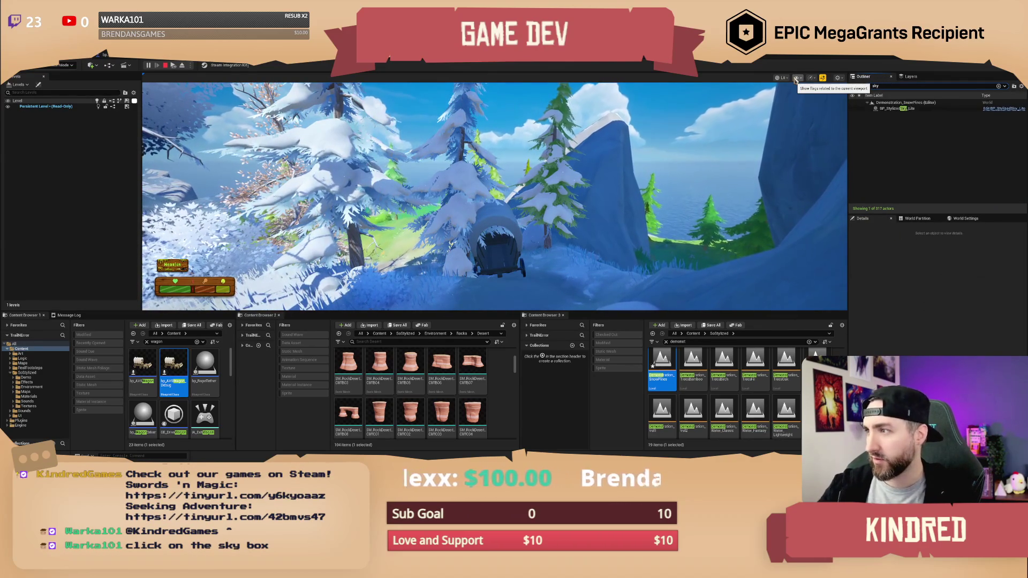
click(900, 108)
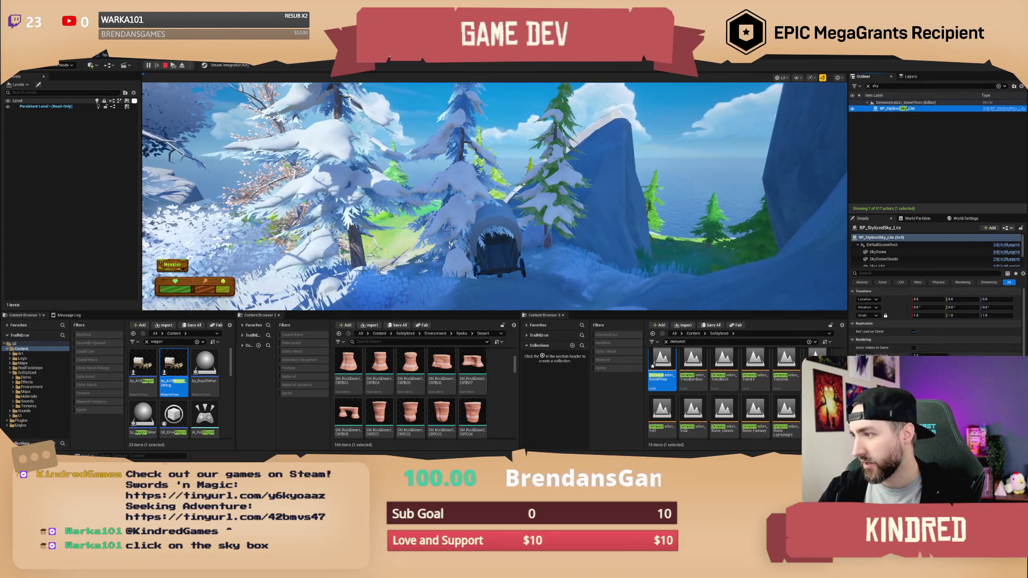
Step: Search the sky actor's properties for 'weat', then clear the search
scroll(937, 322, down, 2)
click(892, 273)
text(wea)
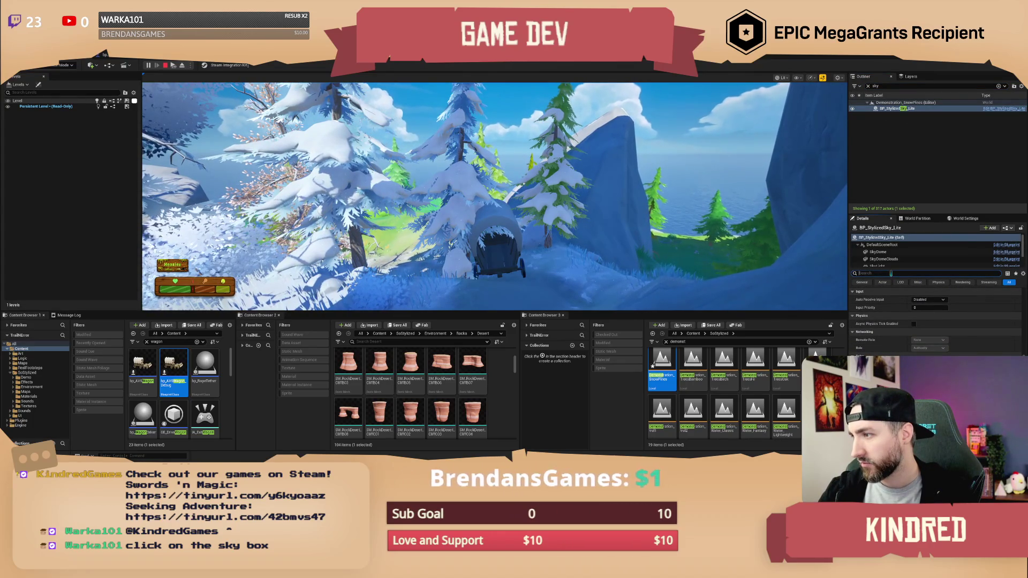
text(t)
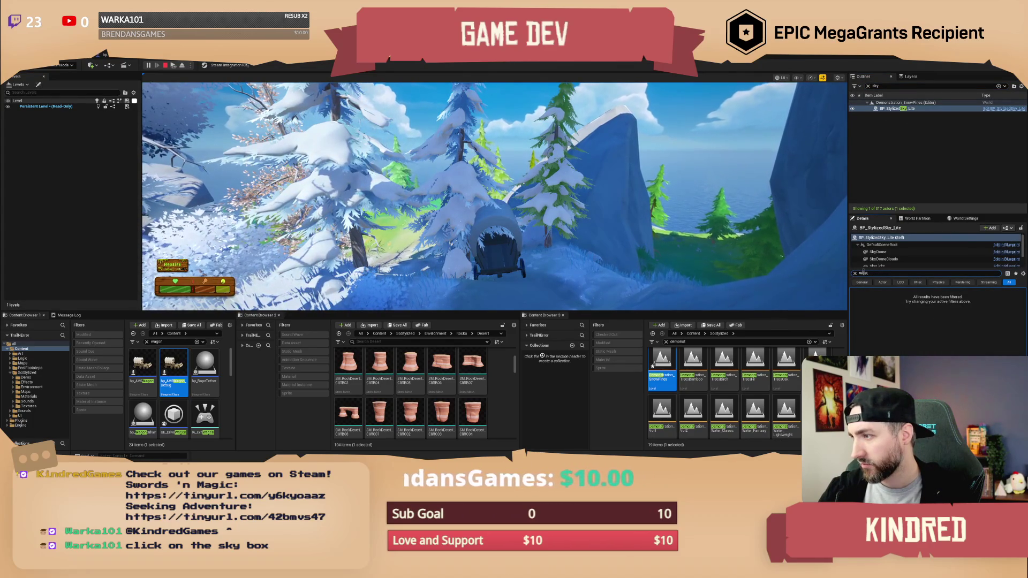
click(855, 273)
Step: Free the mouse with Shift+F1, eject with F8, and frame BP_StylizedSky_Lite
click(776, 241)
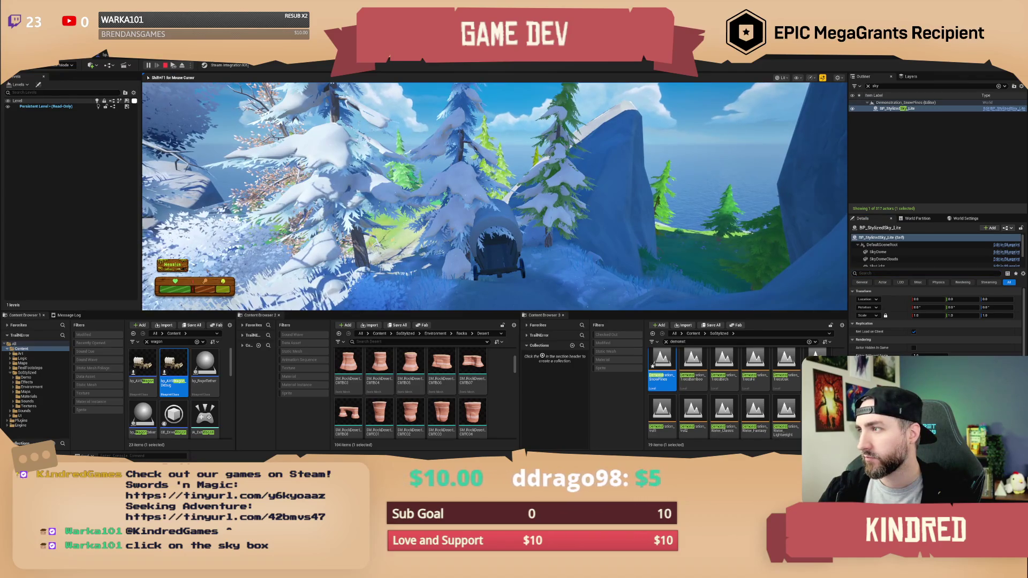
key(shift+F1)
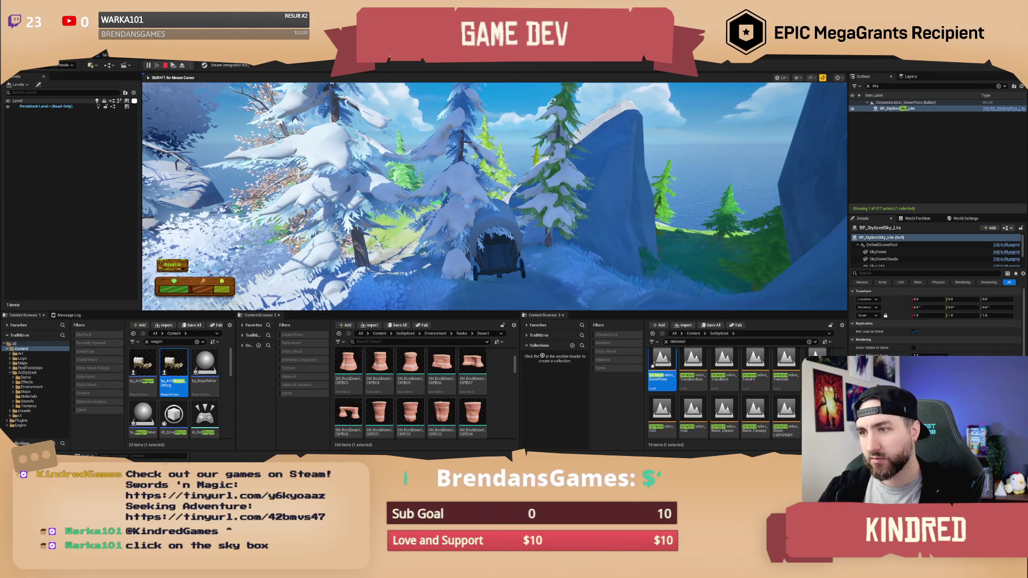
key(F8)
double_click(899, 108)
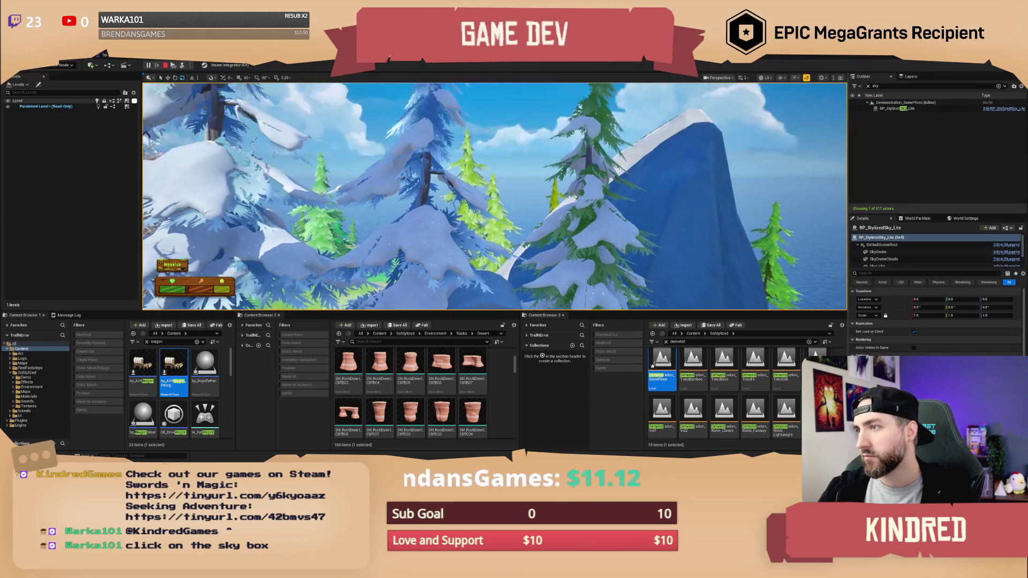
Step: Tilt the view up toward the sky and browse the sky actor's Details properties
drag(394, 131, 480, 138)
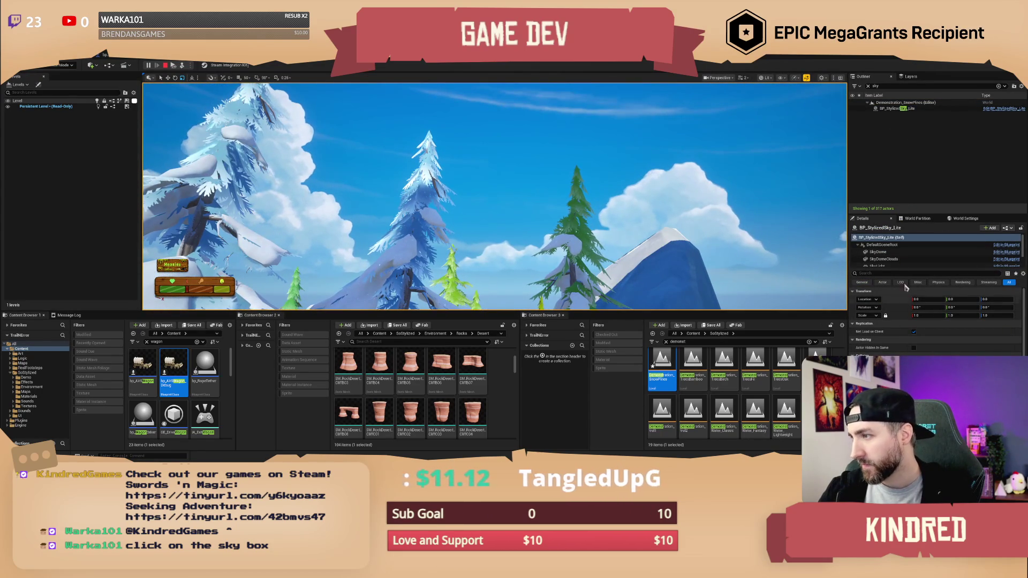
scroll(898, 250, down, 3)
scroll(910, 348, down, 1)
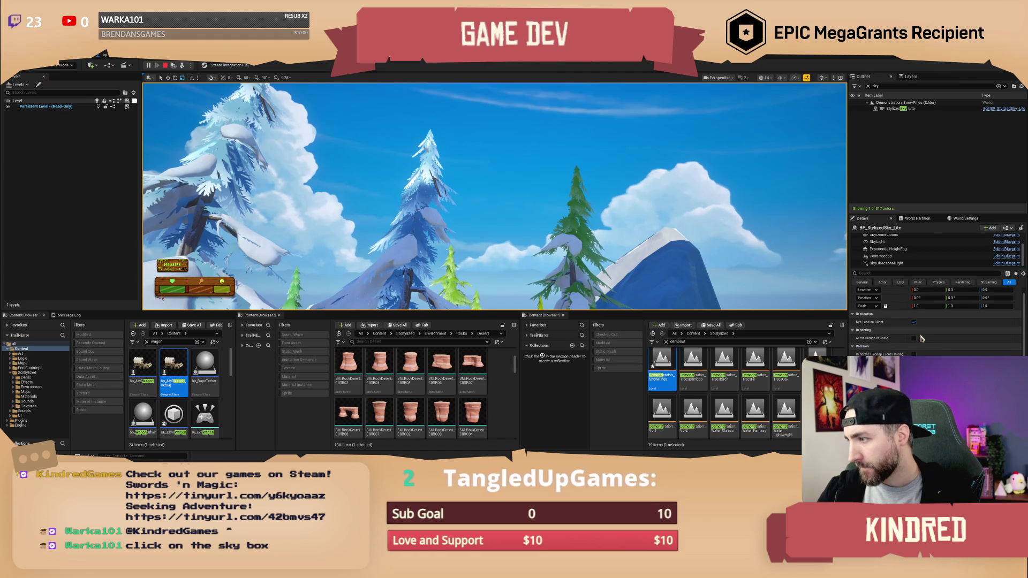
scroll(908, 352, down, 10)
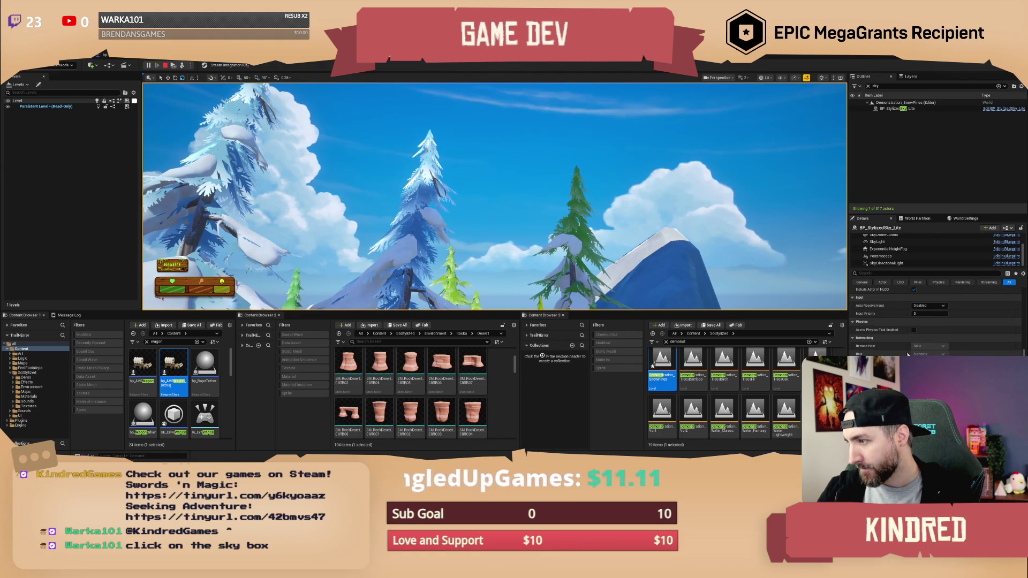
scroll(908, 351, up, 5)
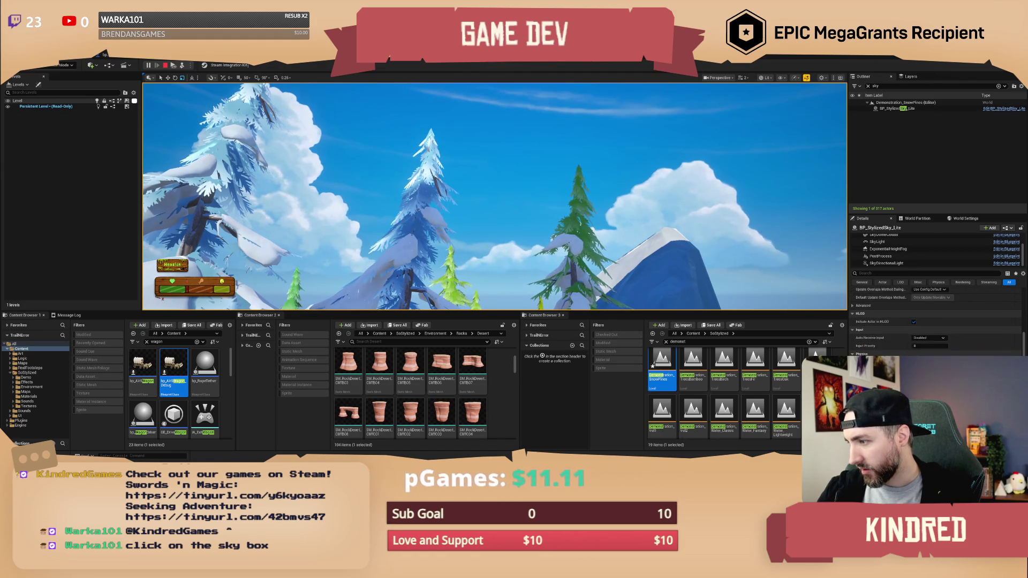
scroll(910, 332, down, 3)
scroll(911, 332, down, 2)
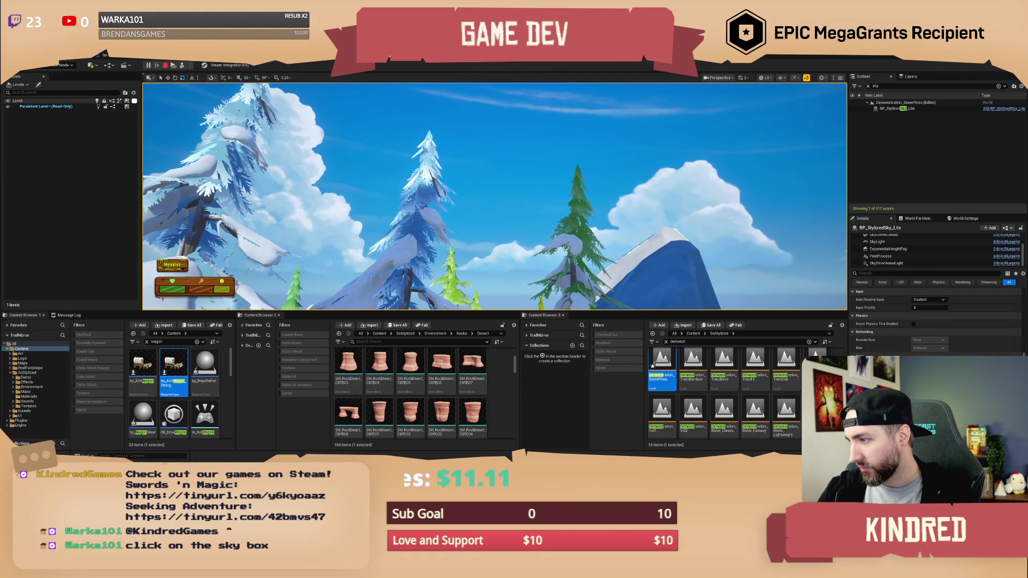
scroll(936, 321, down, 1)
scroll(937, 322, up, 5)
scroll(906, 253, up, 3)
scroll(911, 257, down, 1)
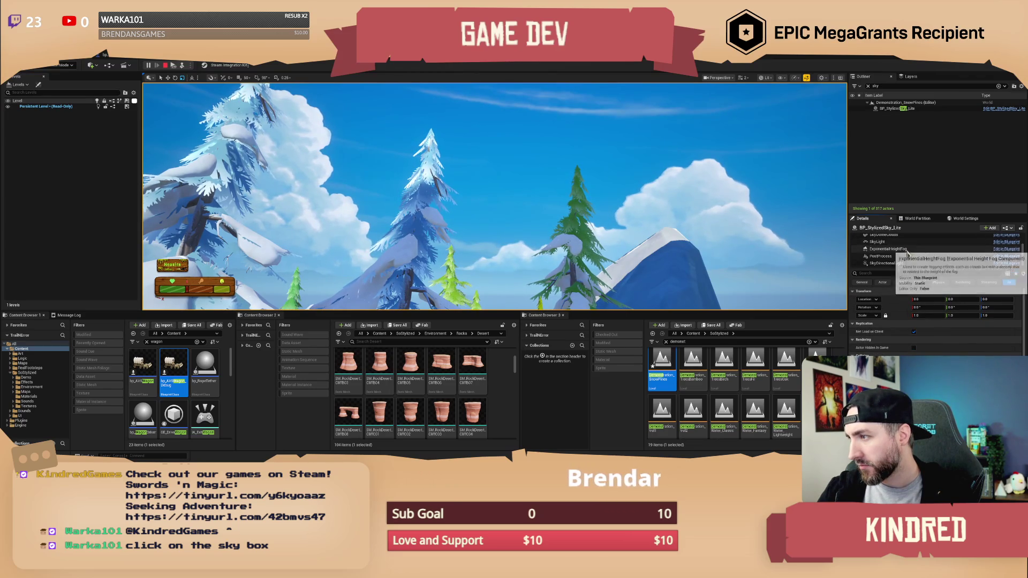
scroll(910, 254, up, 2)
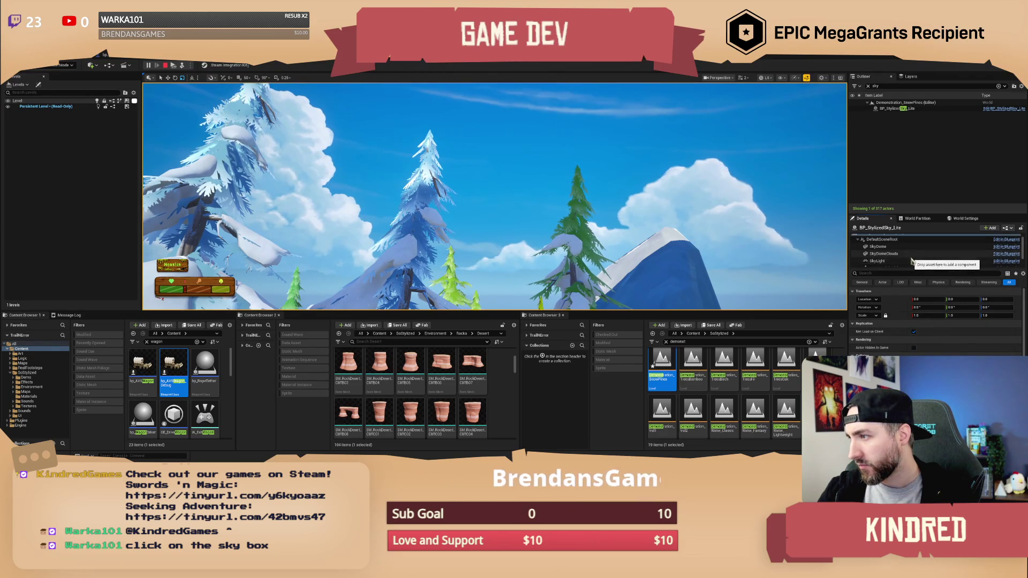
Step: Reselect the sky actor, then turn and fly the camera out over sky and sea
click(892, 109)
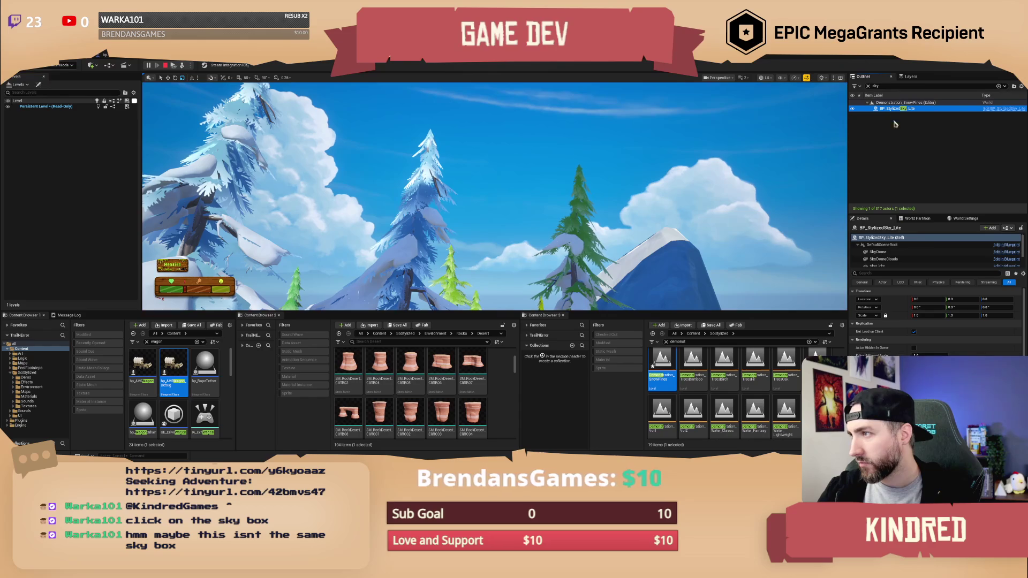
scroll(896, 265, down, 3)
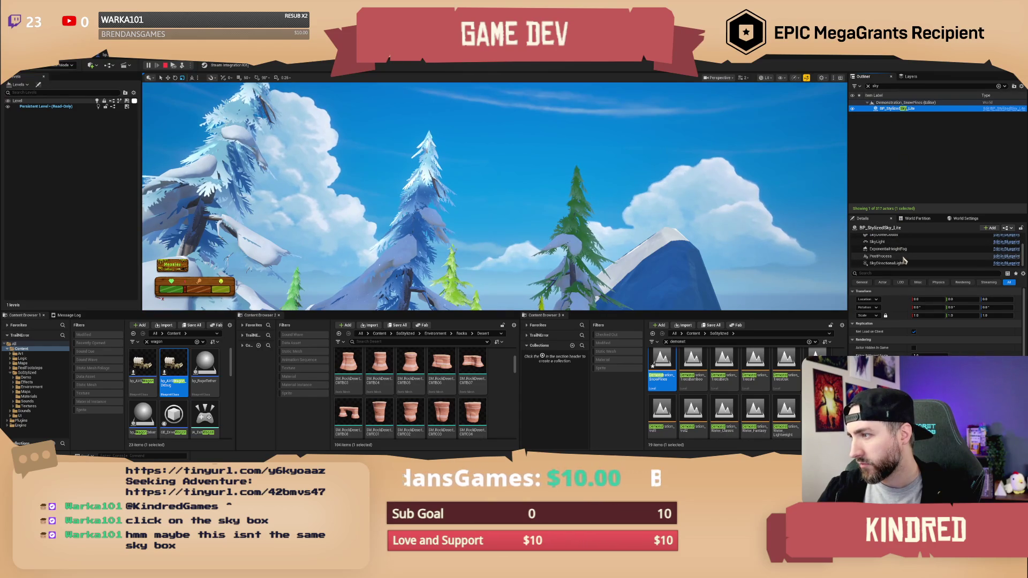
scroll(937, 321, down, 10)
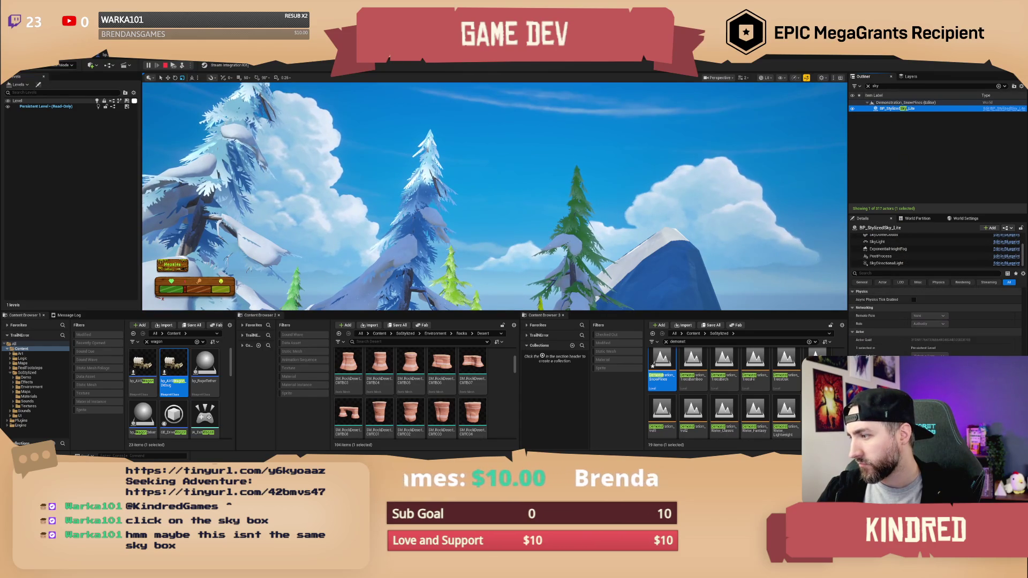
scroll(937, 321, up, 10)
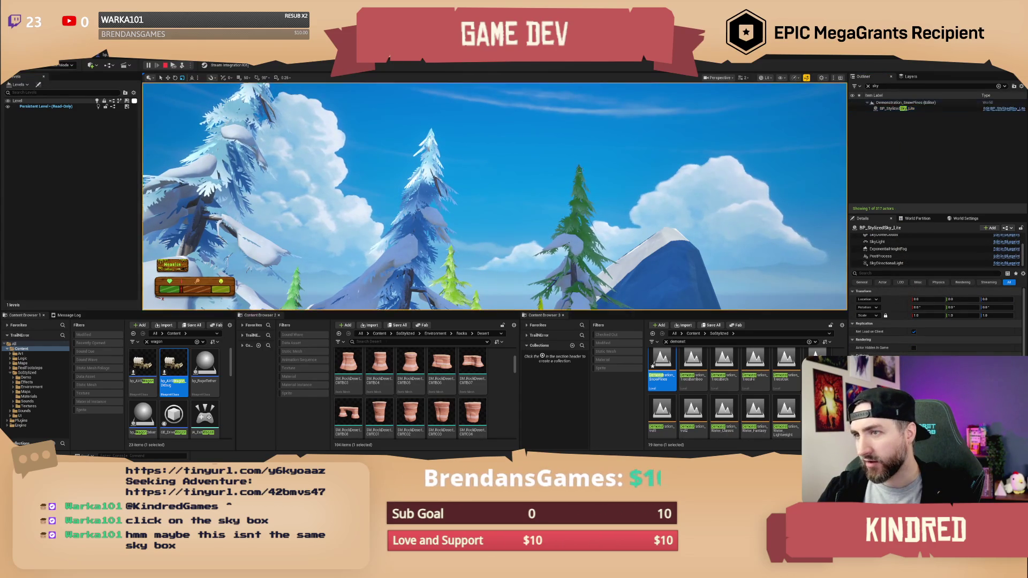
drag(553, 152, 412, 158)
mouse_move(592, 161)
mouse_down()
mouse_move(592, 174)
mouse_move(622, 161)
mouse_up()
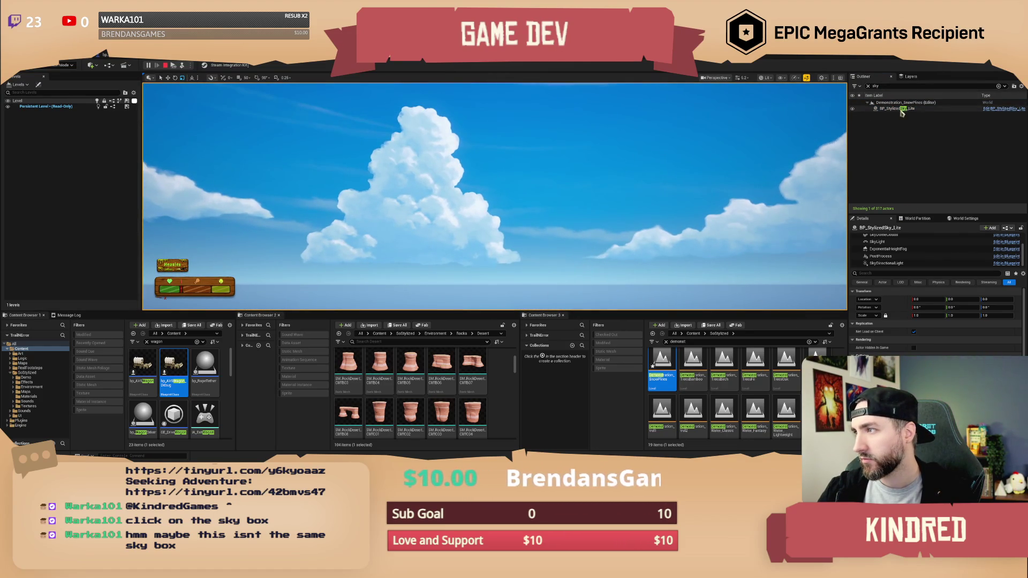
click(903, 110)
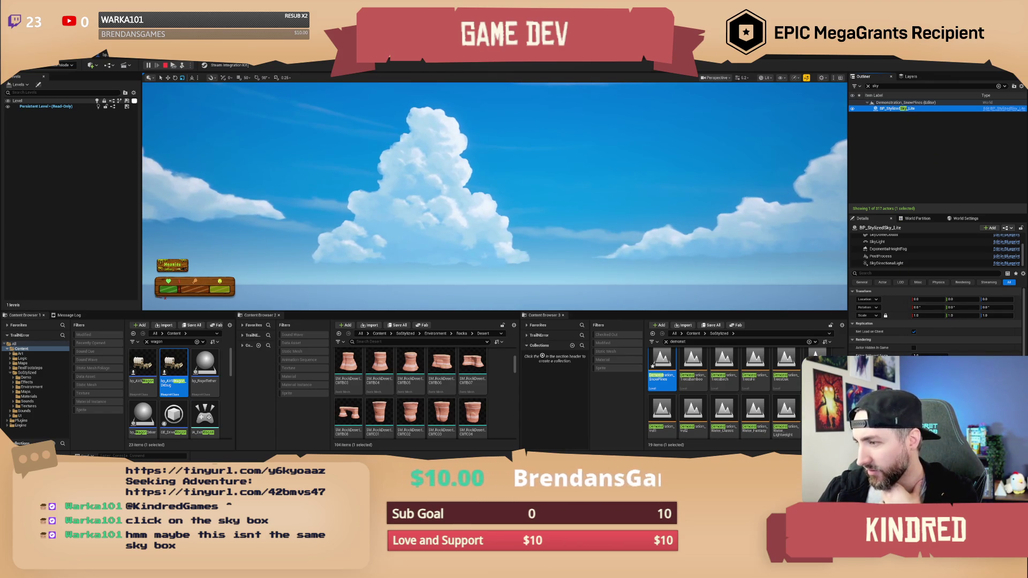
scroll(937, 322, down, 5)
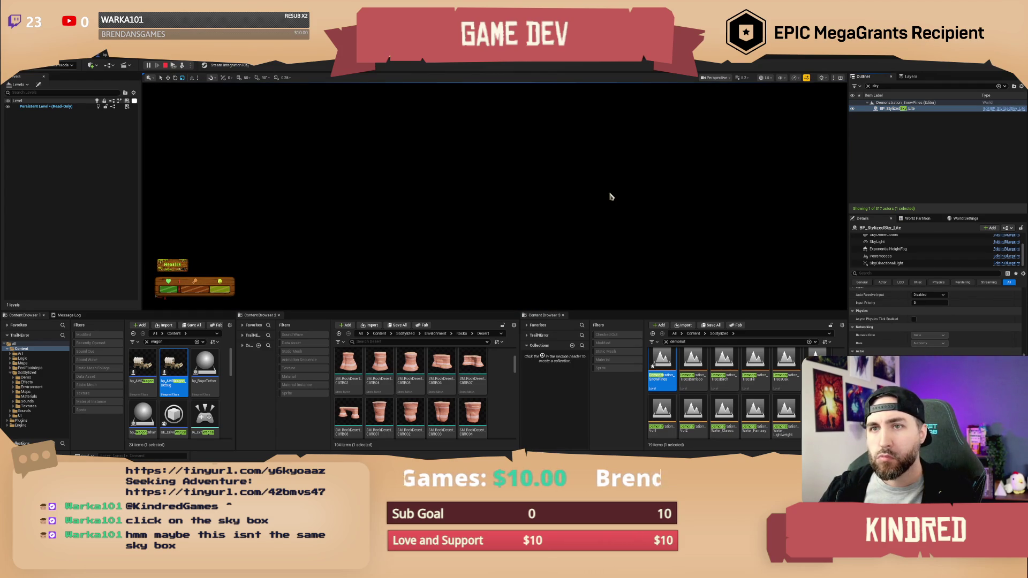
click(611, 197)
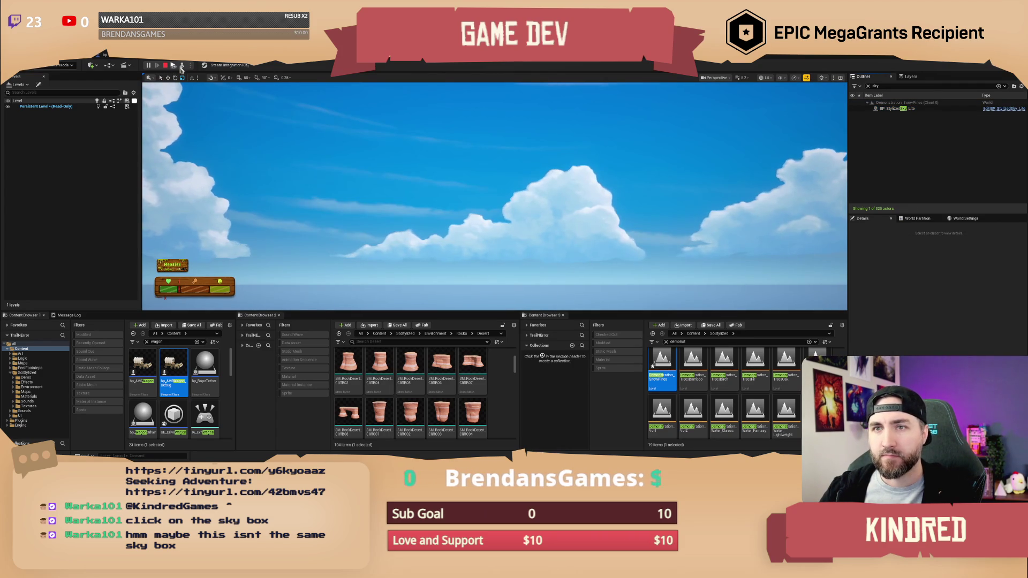
Step: Possess the player character in the snowy woods, then eject with F8
click(182, 65)
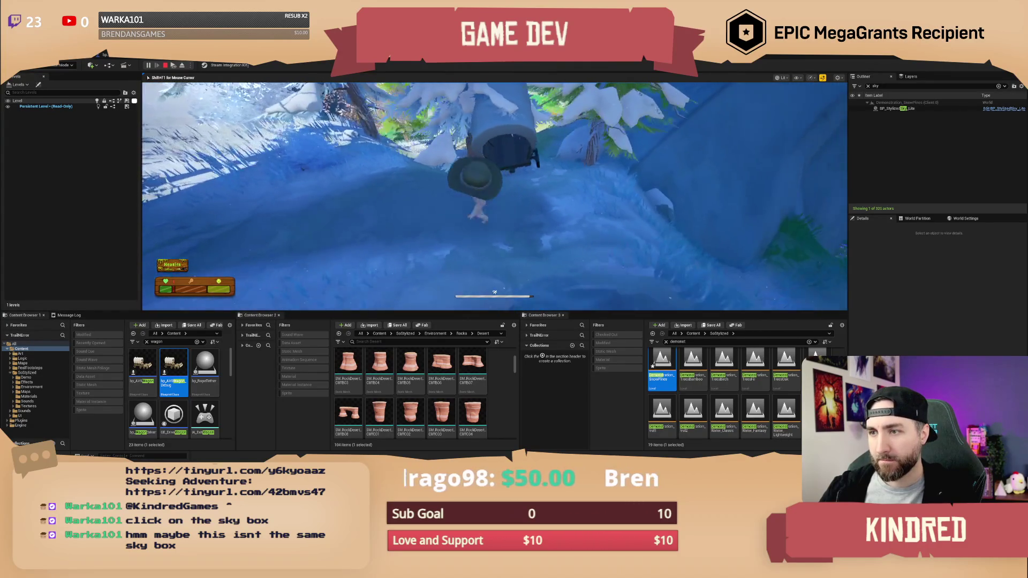
key(F8)
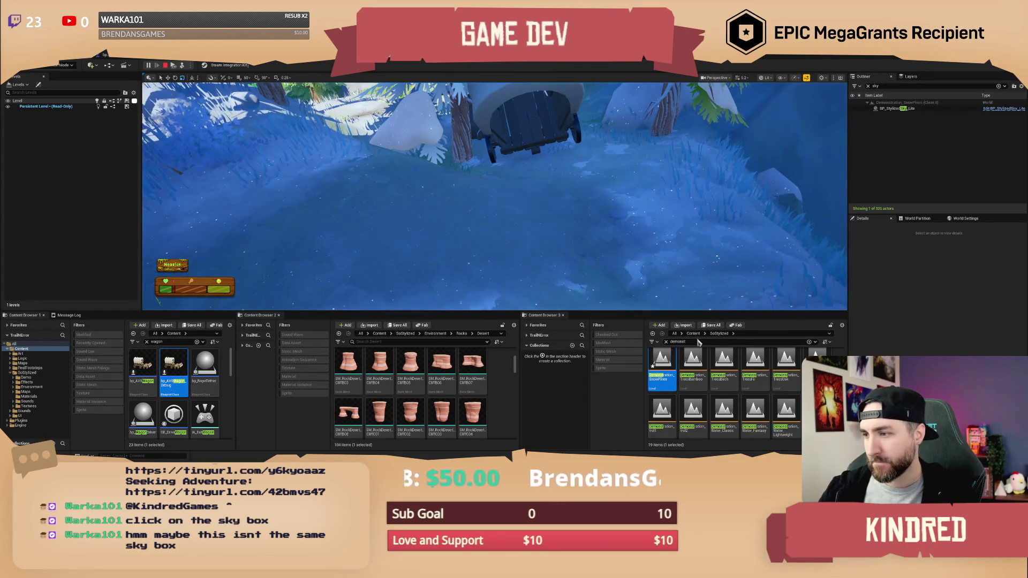
Step: Search Content for 'rope' and drag bp_Rope onto the snow beside the wagon
click(693, 334)
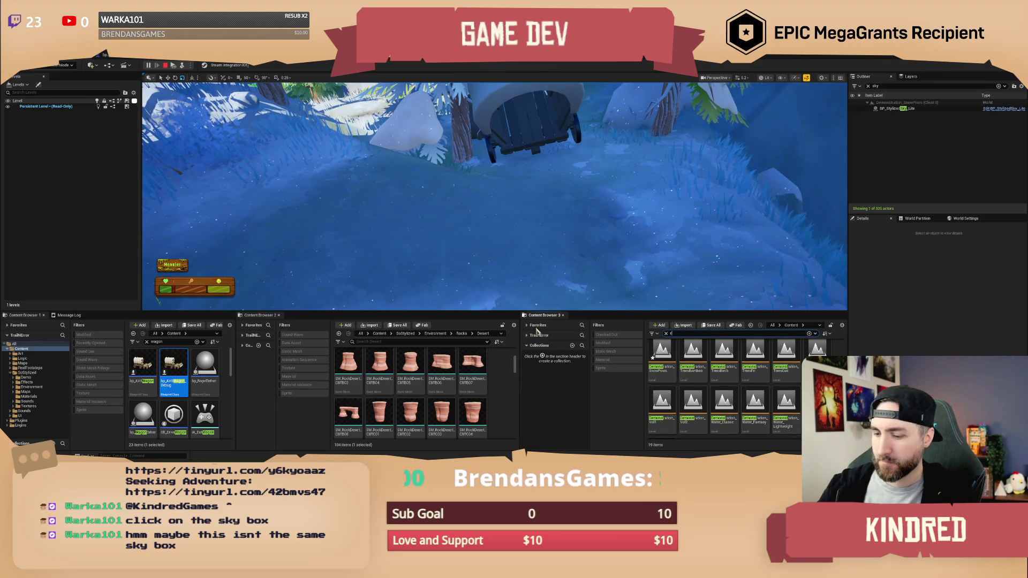
text(ope)
click(657, 363)
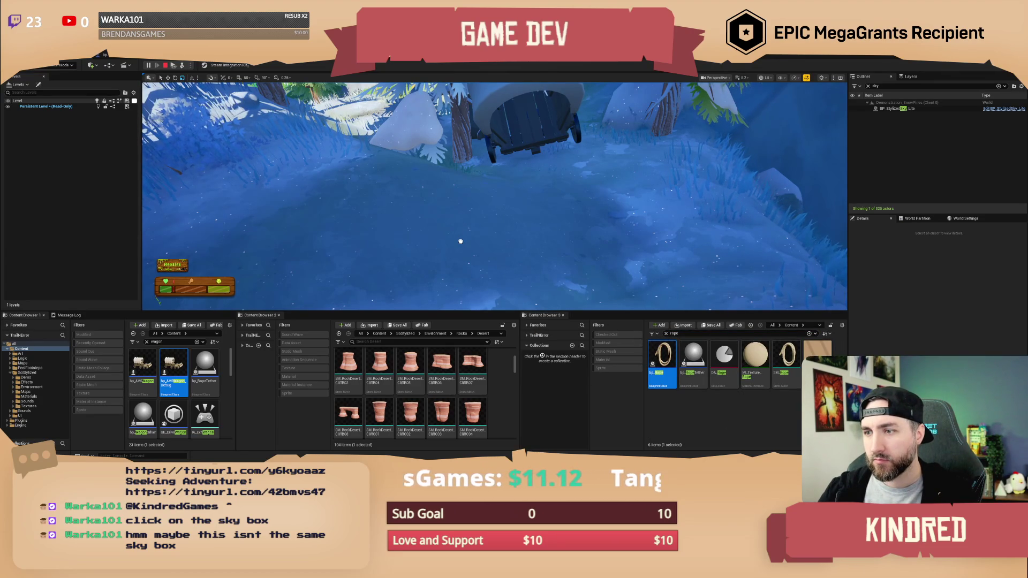
drag(460, 242, 468, 238)
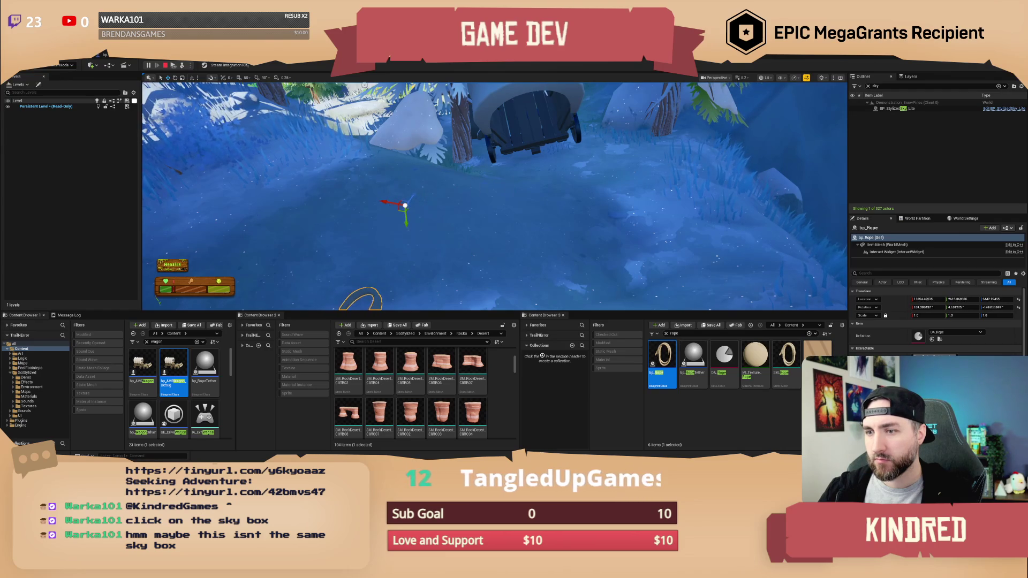
Step: Resume play, eject to select the placed rope actor, then possess the character again
click(183, 66)
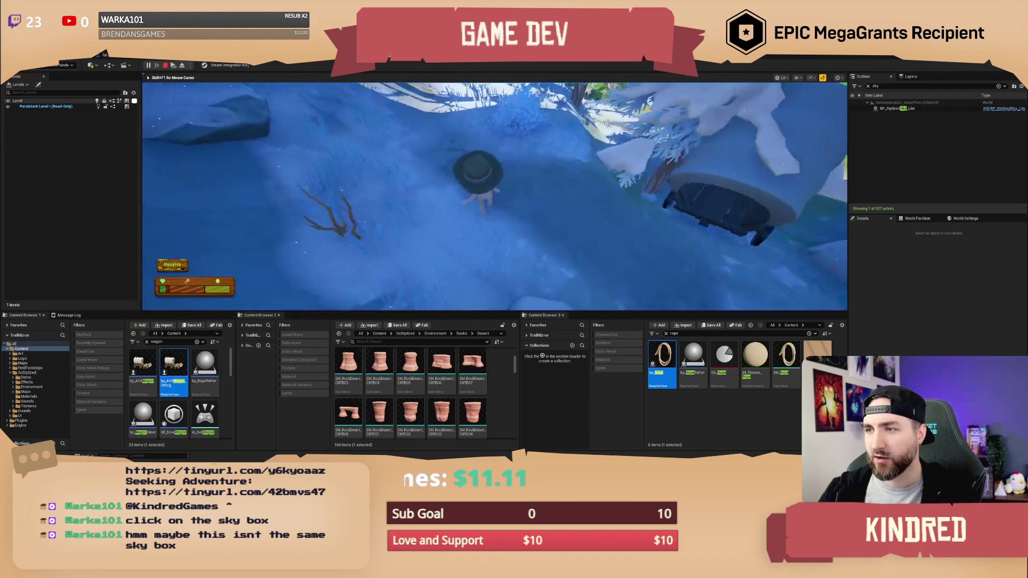
key(F8)
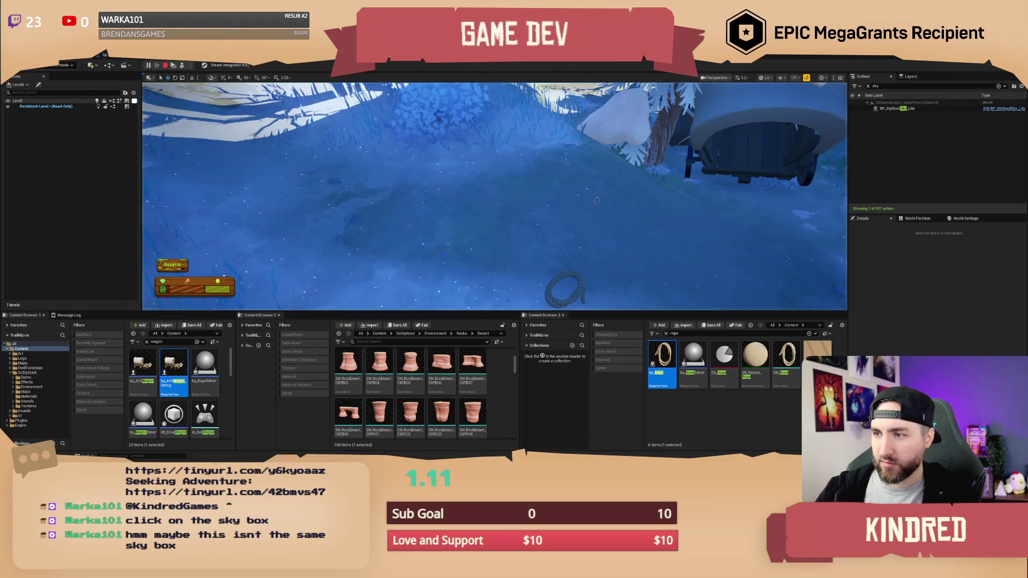
click(574, 270)
click(582, 271)
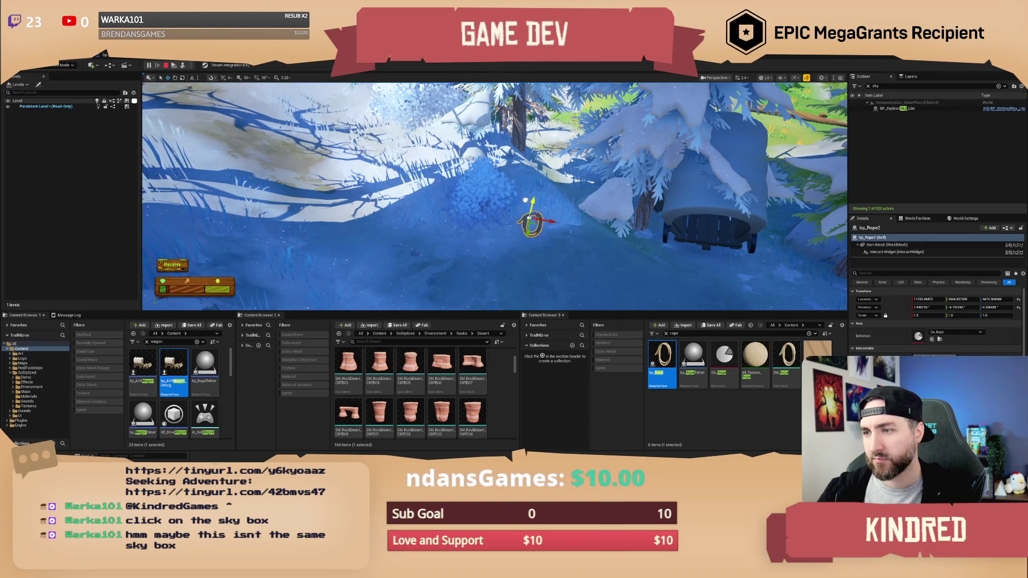
click(174, 65)
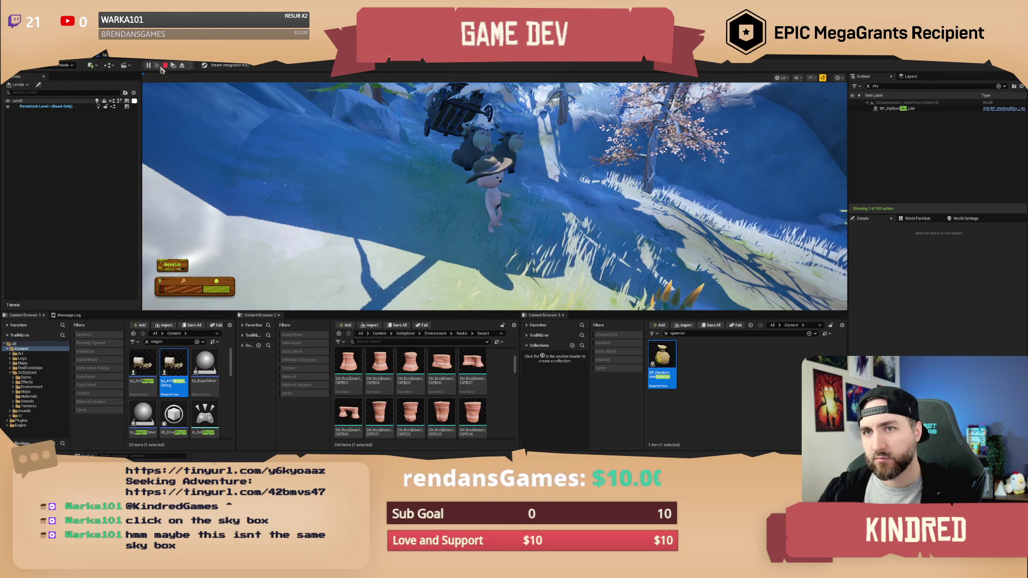
Step: Fly the free camera down beside the two yaks, walk the character, then stop play
click(182, 65)
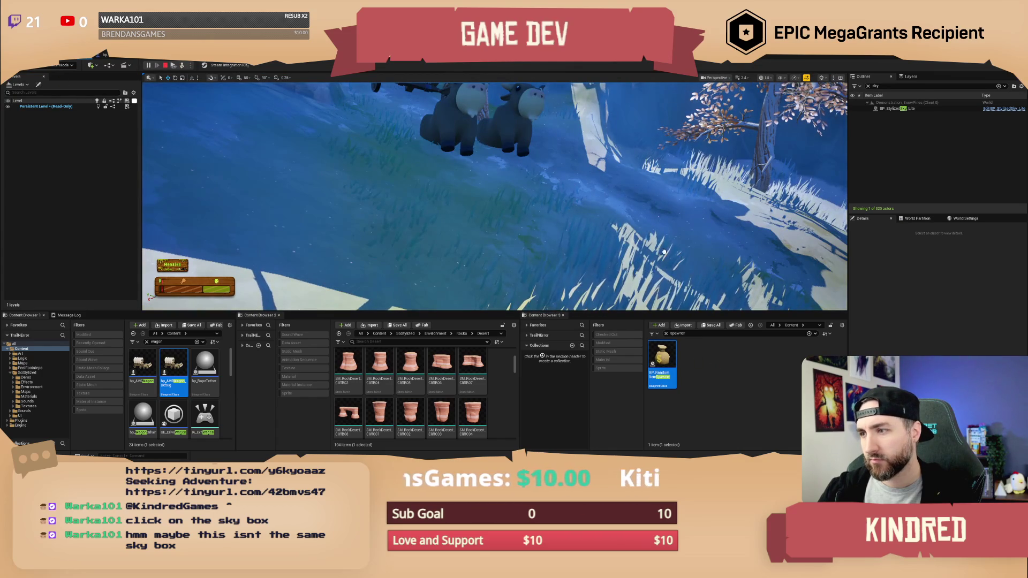
scroll(684, 234, down, 10)
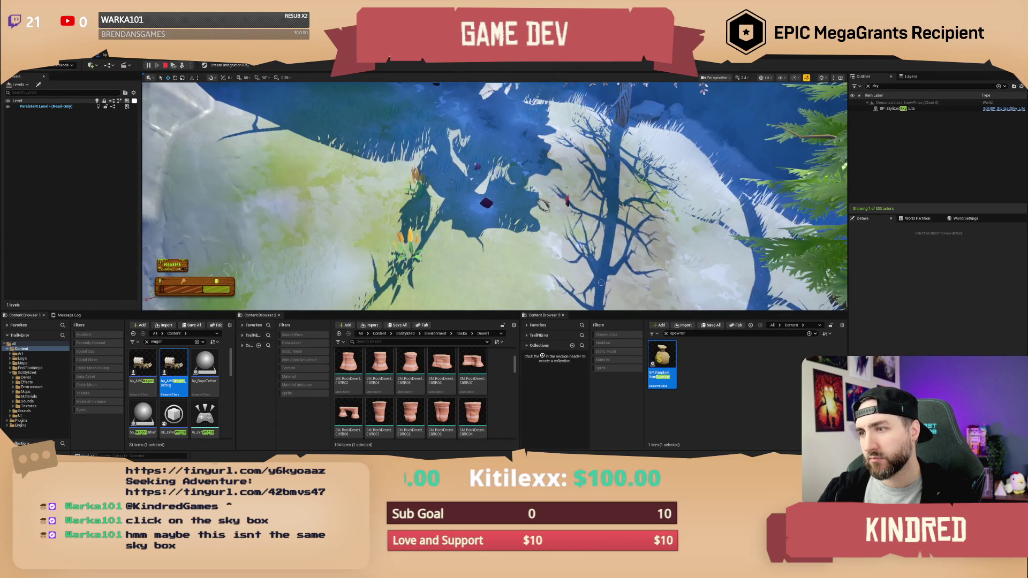
drag(223, 83, 224, 83)
click(172, 65)
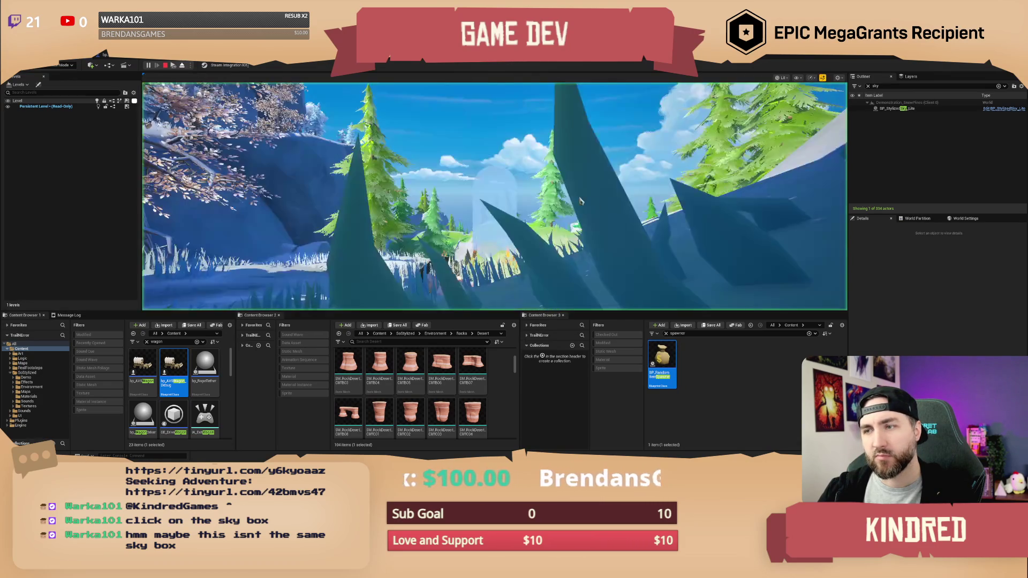
key(w)
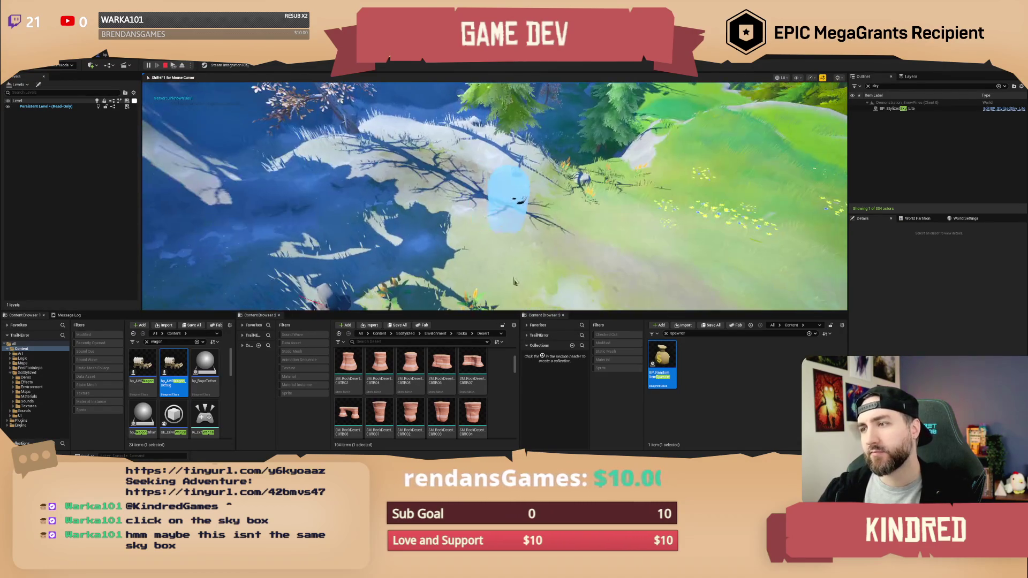
key(Escape)
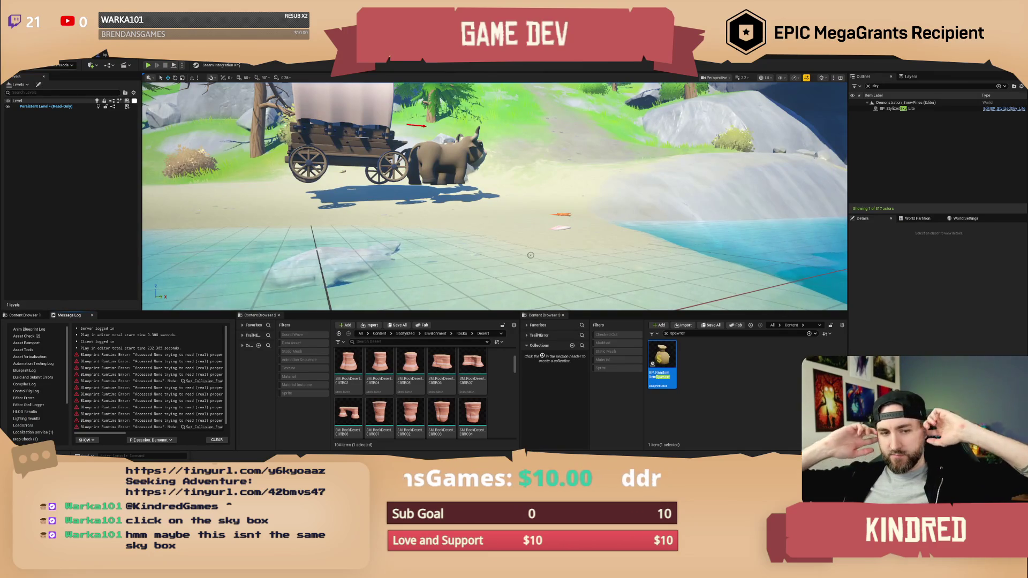
Step: Select BP_StylizedSky_Lite in the level and find its asset by searching 'sky'
drag(531, 255, 530, 187)
click(910, 108)
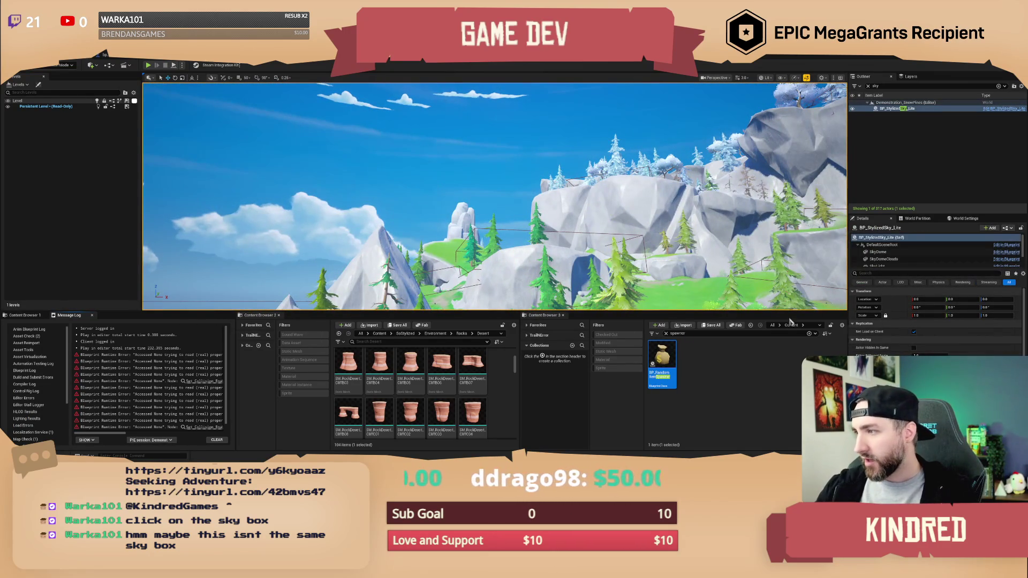
text(sky lite)
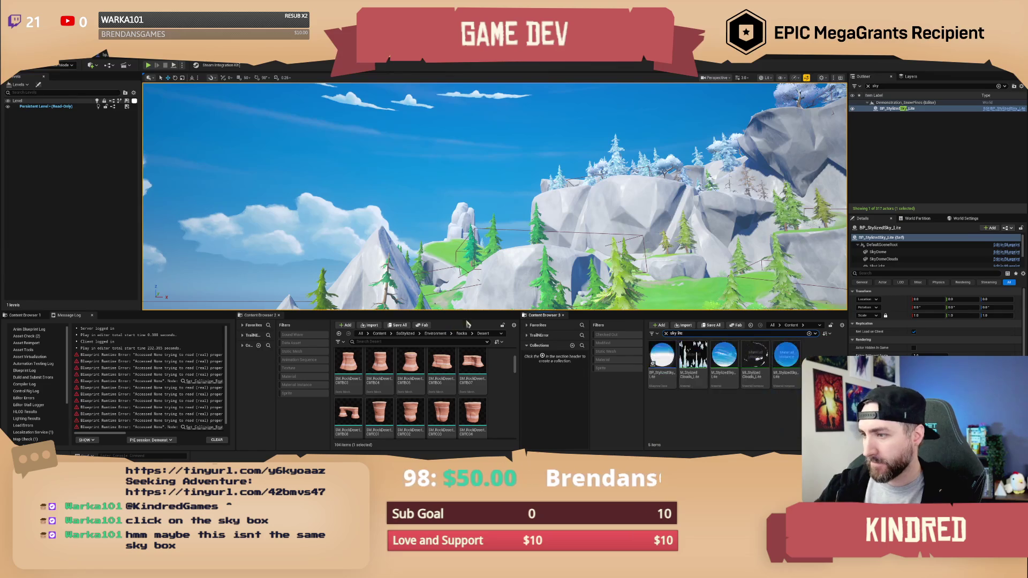
click(662, 356)
Step: Show the sky asset's folder, select BP_StylizedSky, and open the sky actor's actions menu
right_click(664, 358)
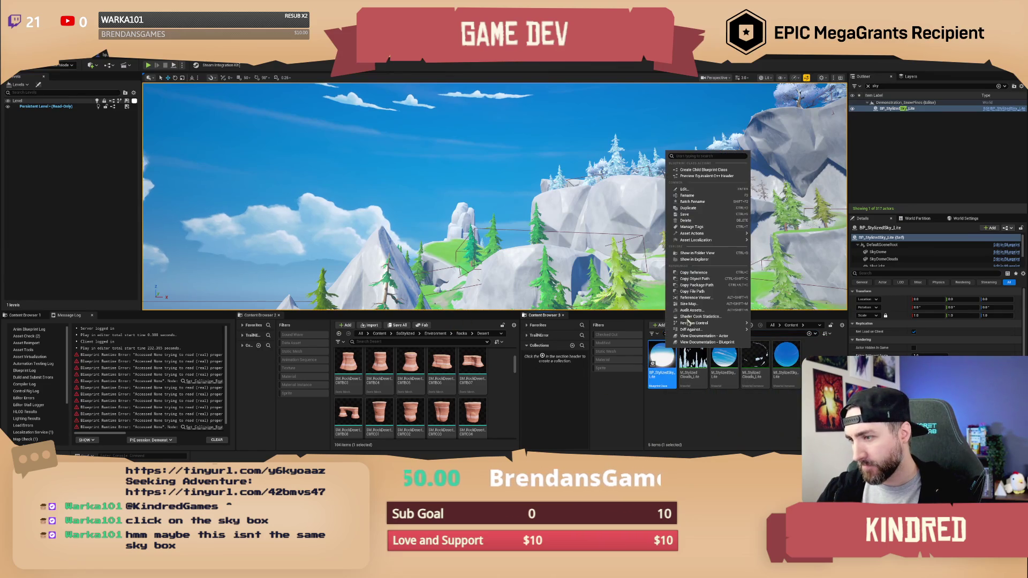
click(698, 253)
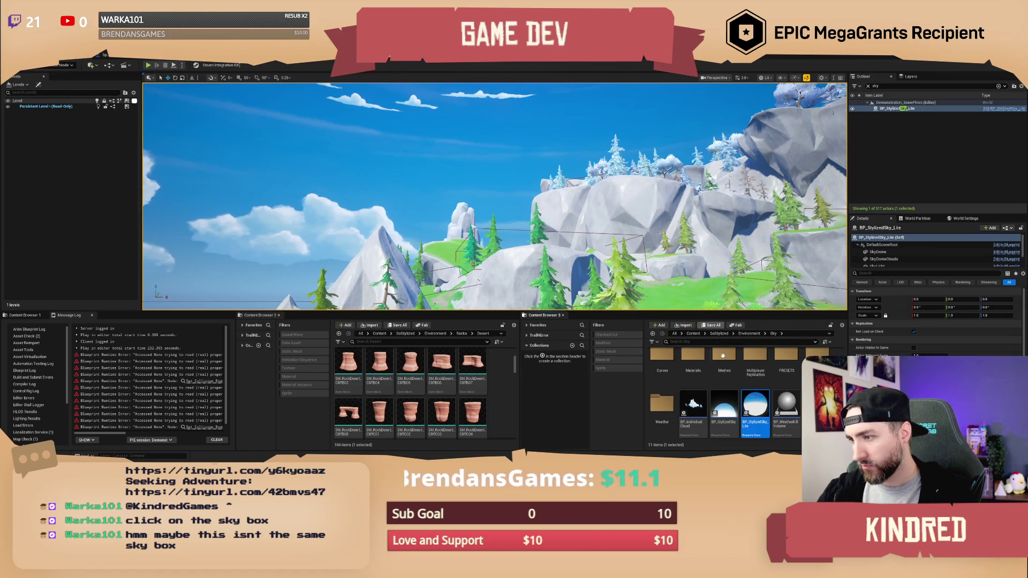
click(724, 407)
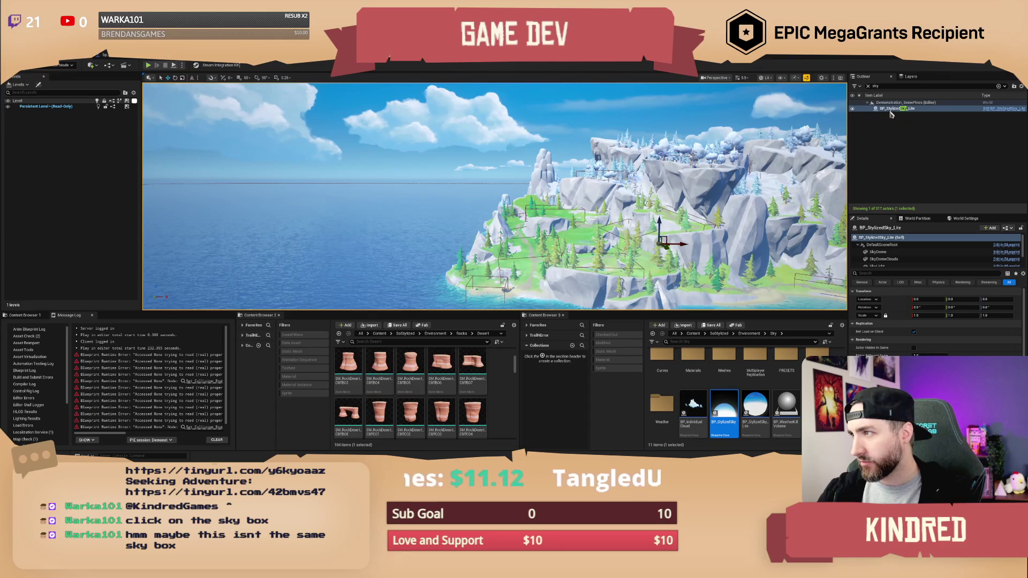
right_click(489, 105)
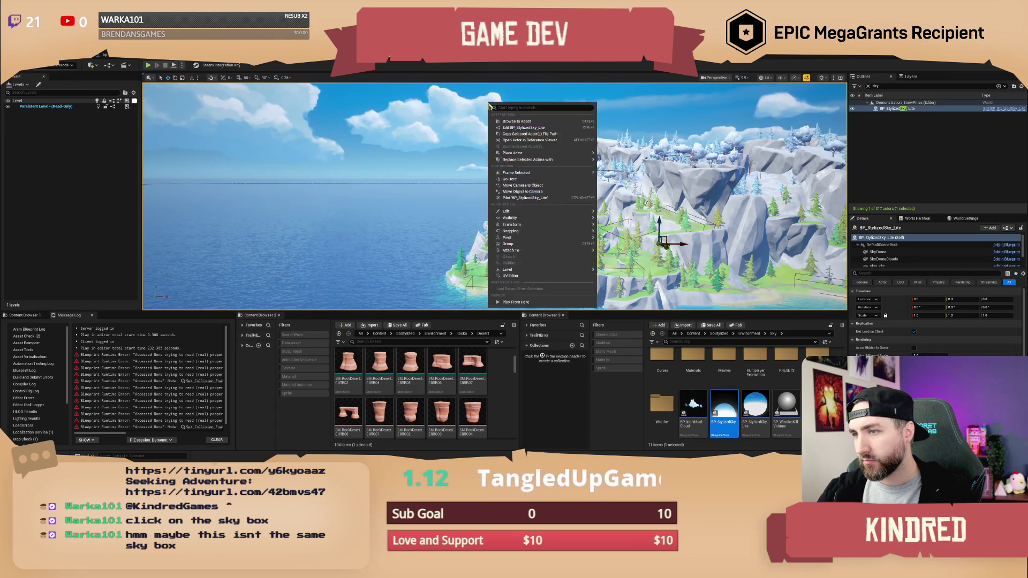
click(643, 193)
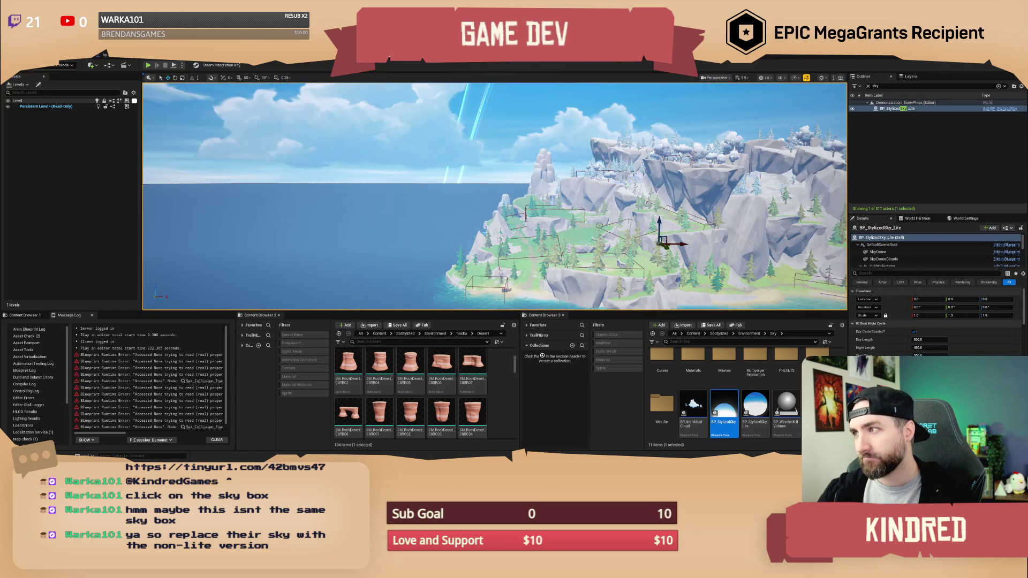
key(f)
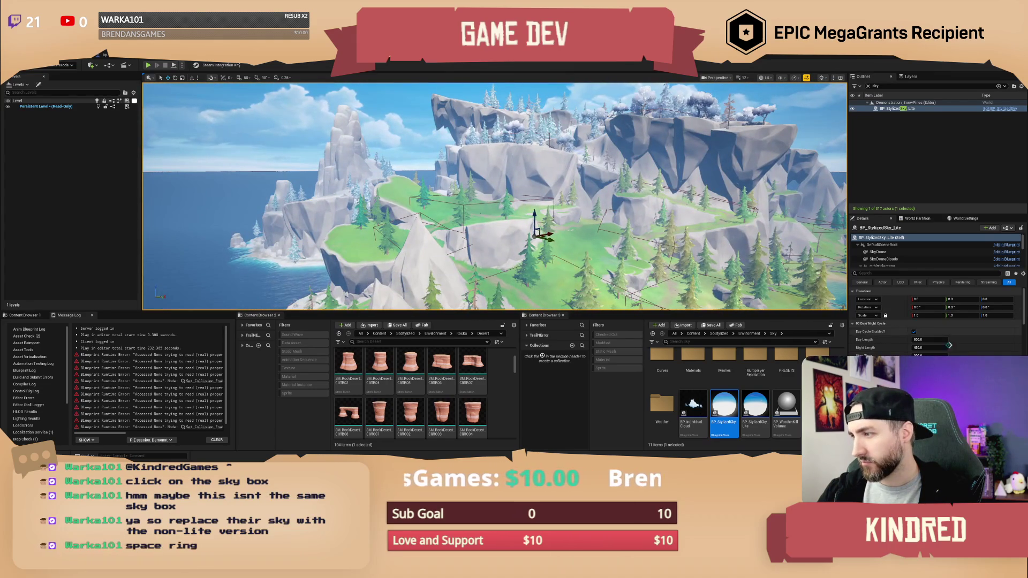
scroll(964, 353, down, 1)
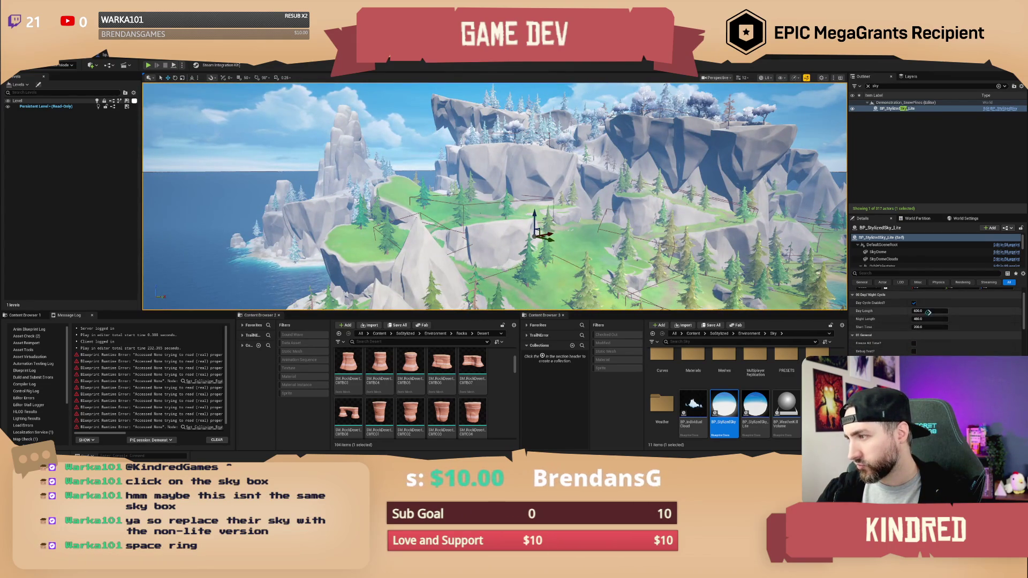
Step: Enter 60 in the Day/Night Cycle's Day Length field and review the remaining sky settings
scroll(969, 327, down, 1)
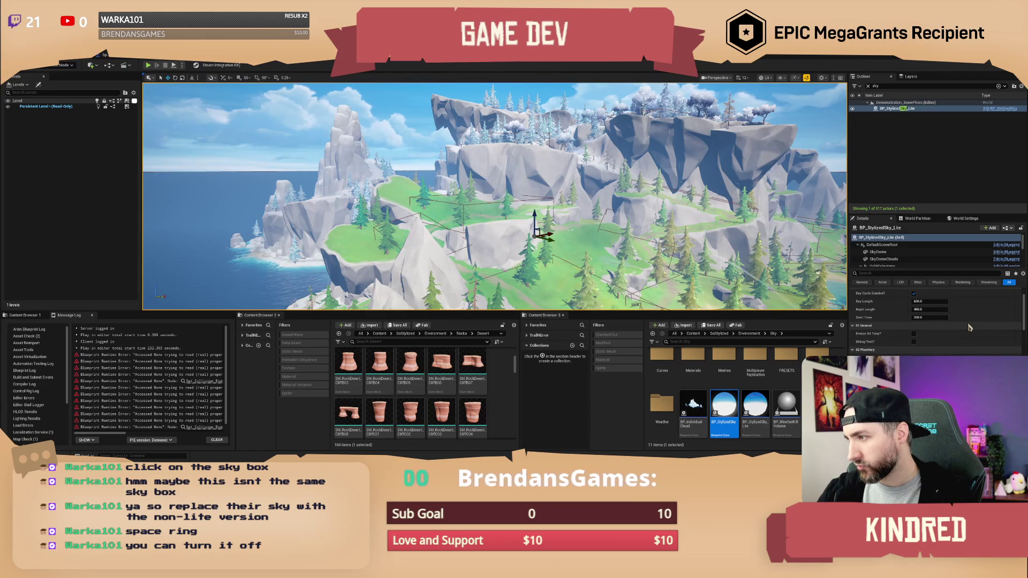
click(930, 301)
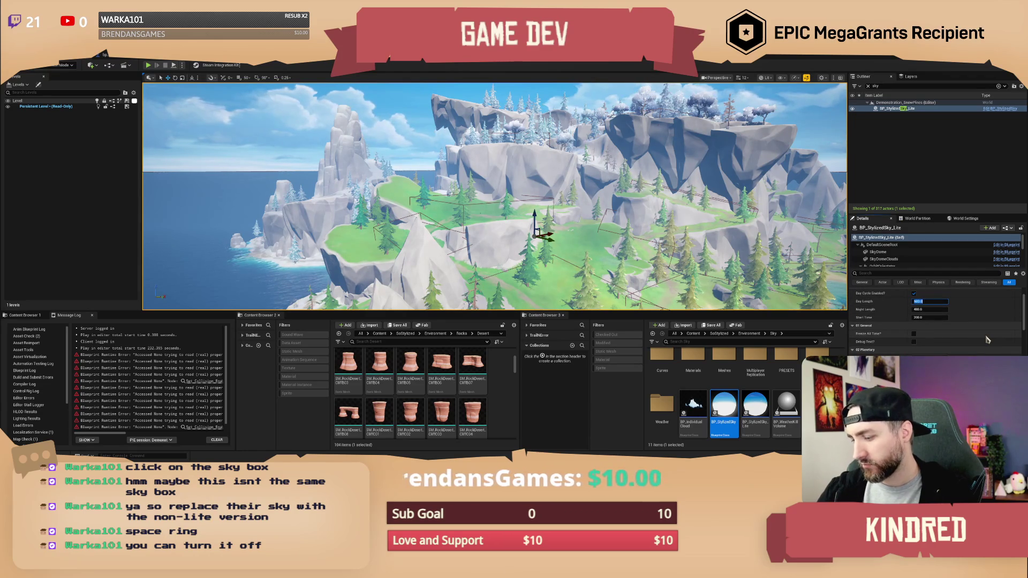
text(60)
key(Return)
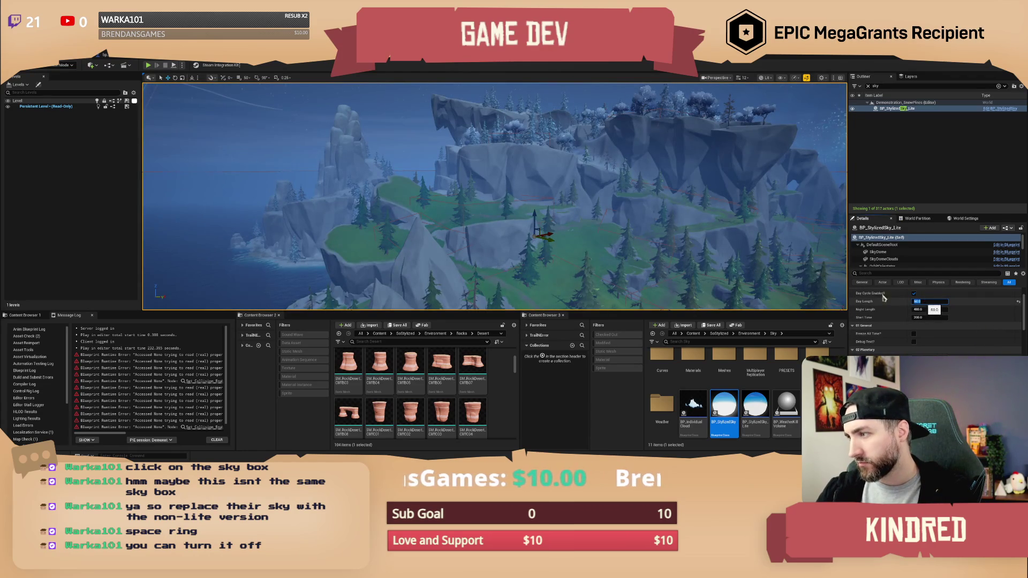
scroll(962, 354, down, 3)
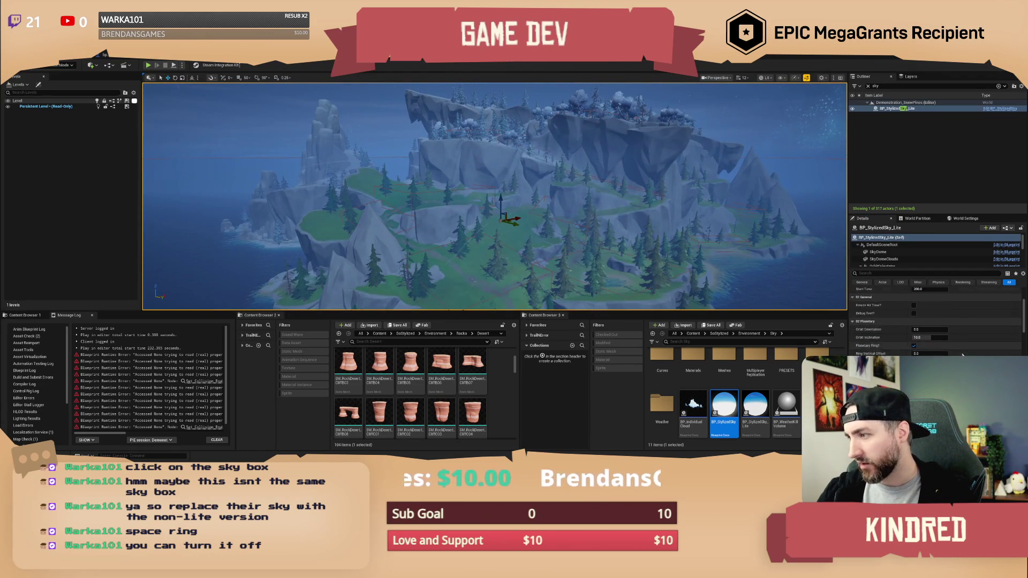
scroll(963, 353, down, 5)
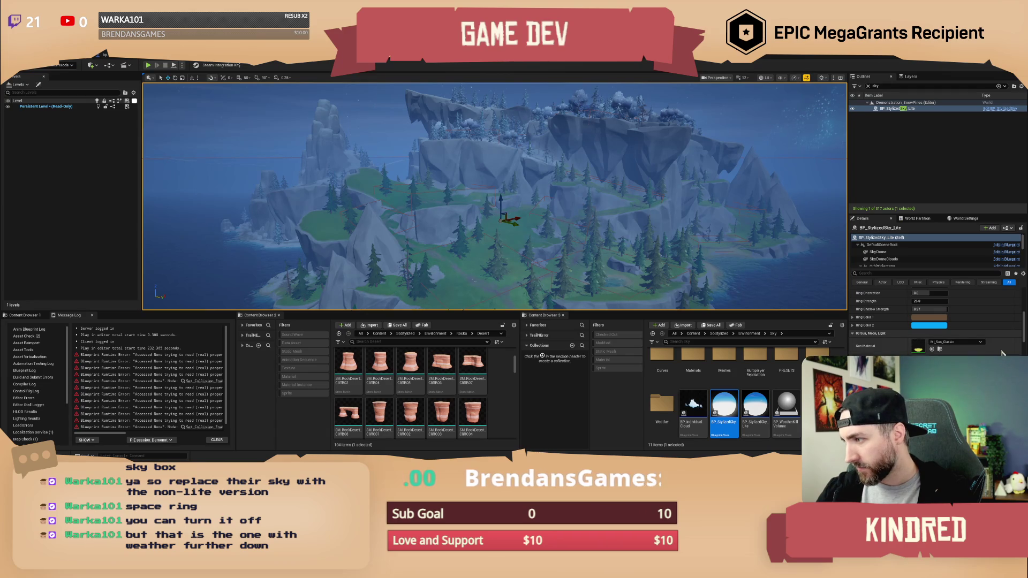
scroll(1003, 353, down, 3)
scroll(1003, 353, up, 10)
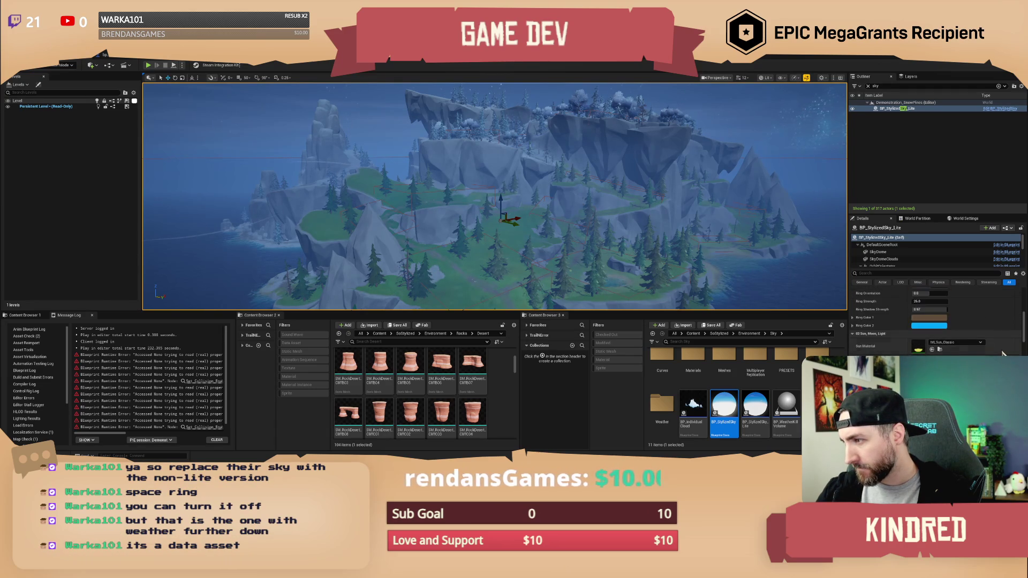
Step: Filter the sky's Details by 'weat' and scroll through the 14 Dynamic Weather Cycle entries
scroll(1000, 353, up, 3)
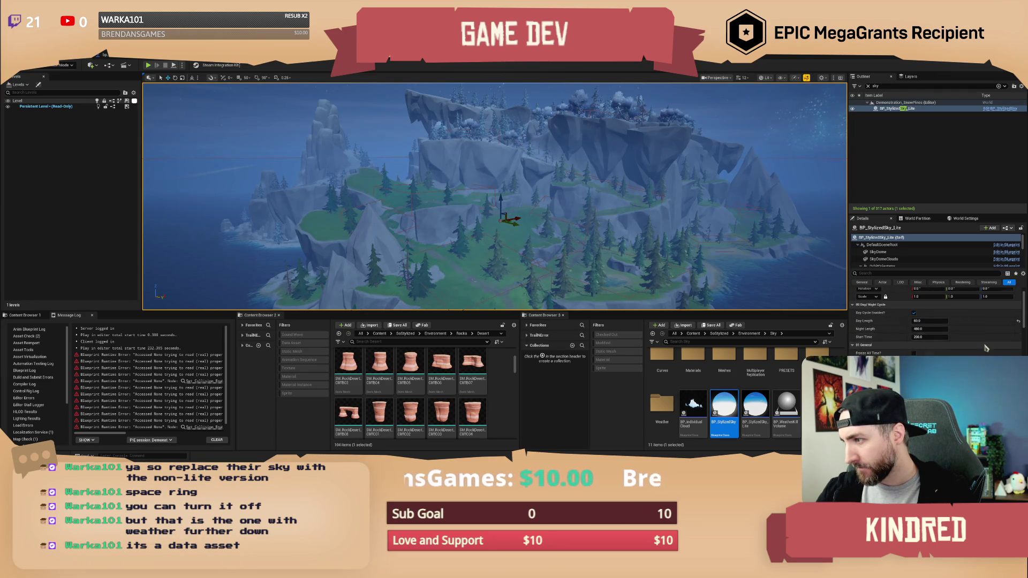
text(weat)
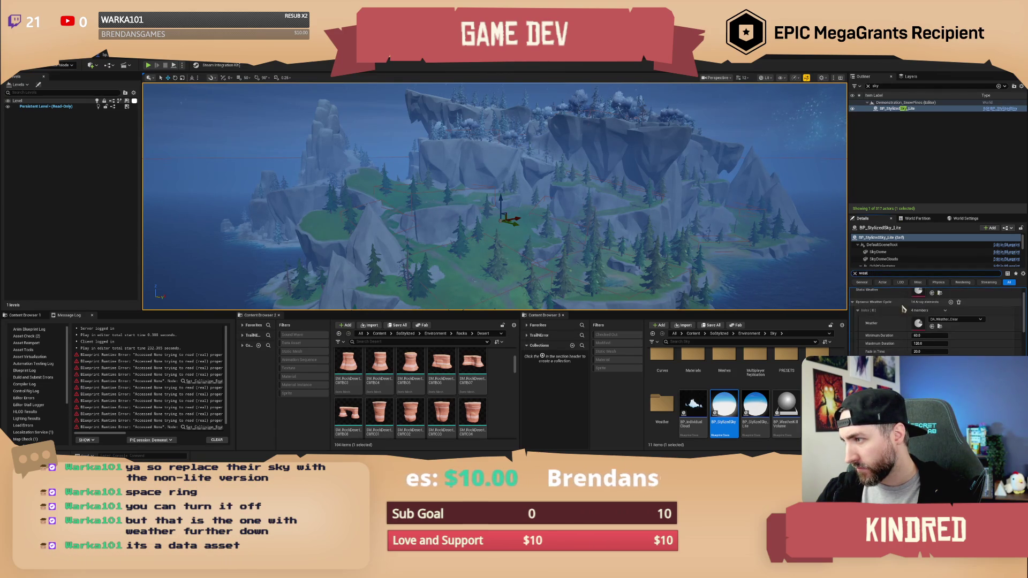
scroll(987, 344, up, 1)
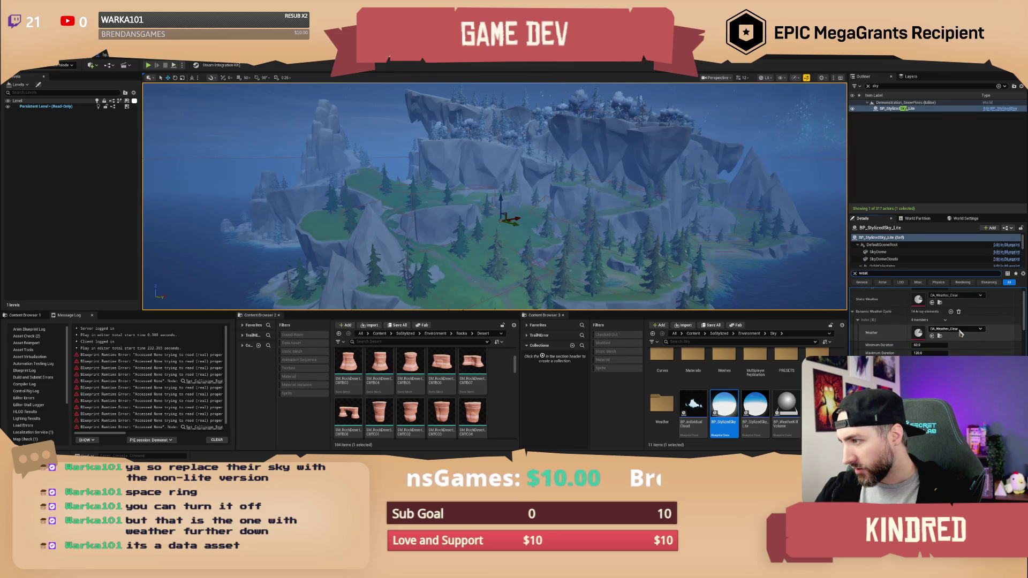
scroll(966, 337, down, 2)
scroll(942, 322, down, 5)
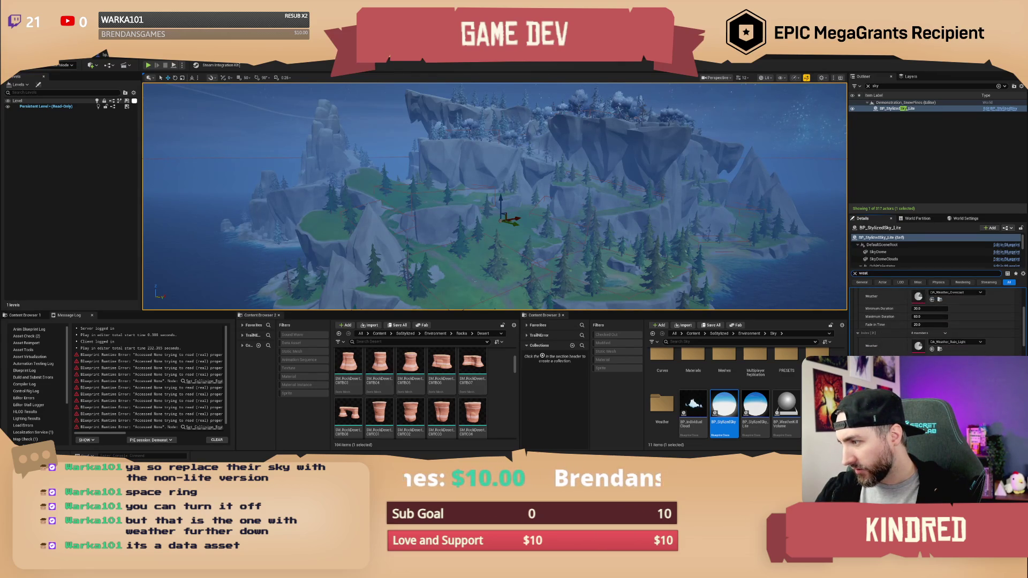
scroll(936, 321, down, 6)
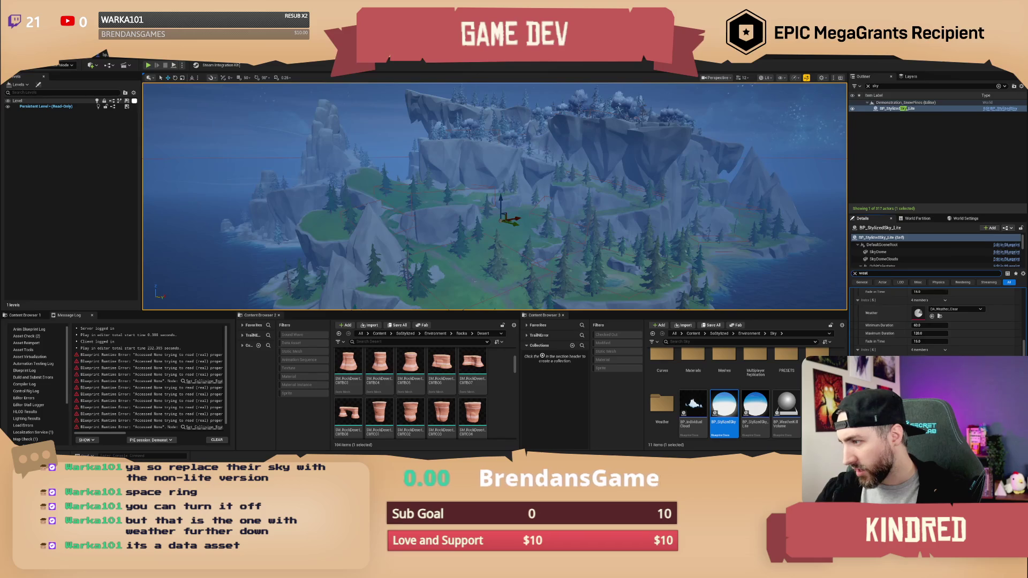
scroll(937, 321, down, 3)
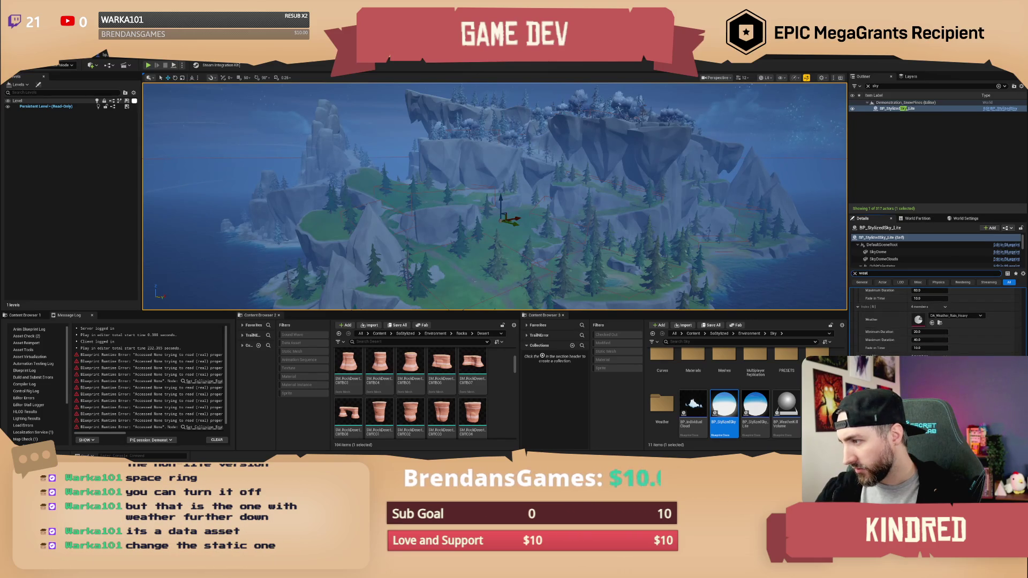
scroll(937, 322, down, 3)
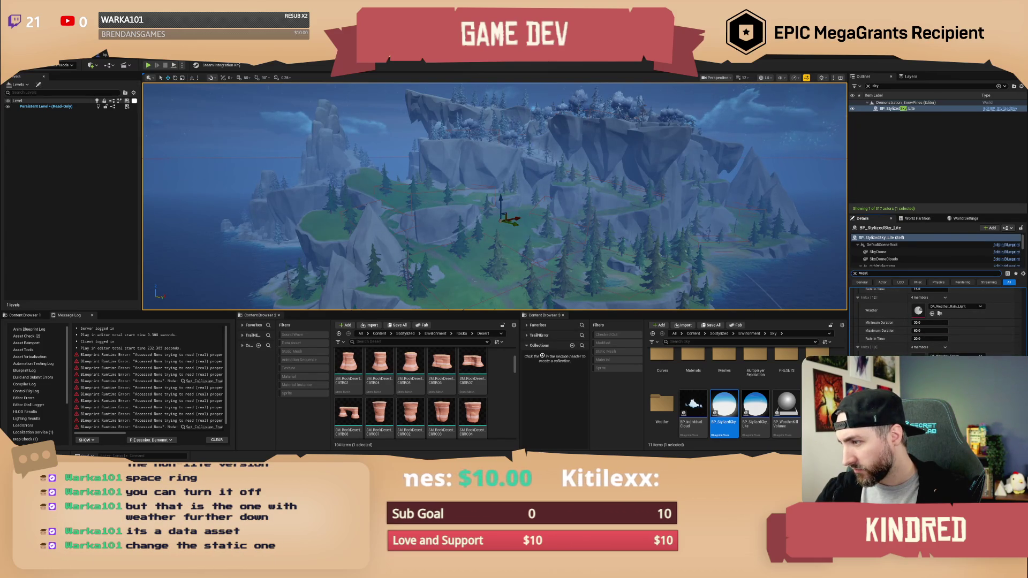
scroll(937, 321, up, 1)
scroll(937, 321, down, 1)
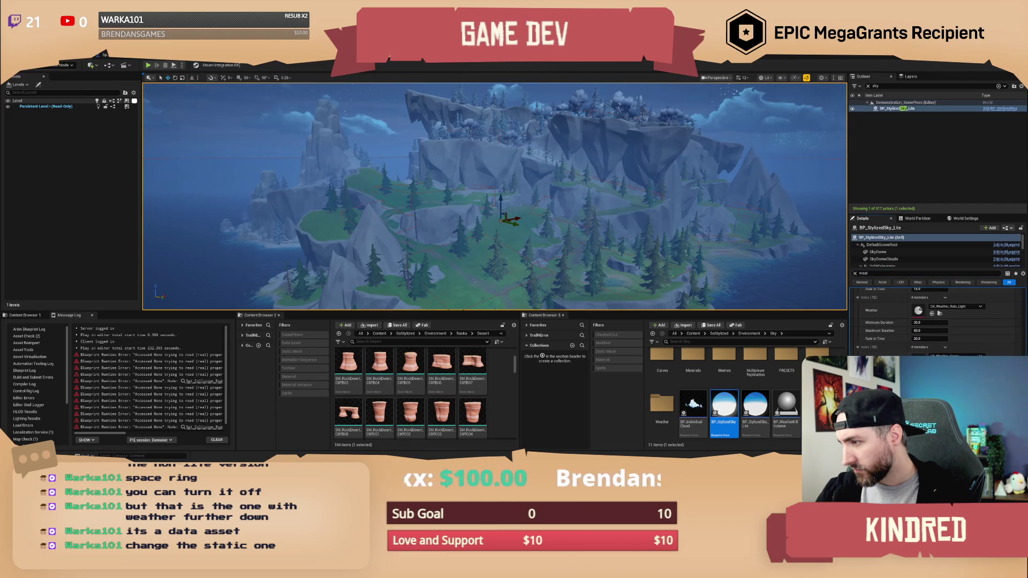
scroll(937, 322, down, 4)
scroll(936, 321, up, 8)
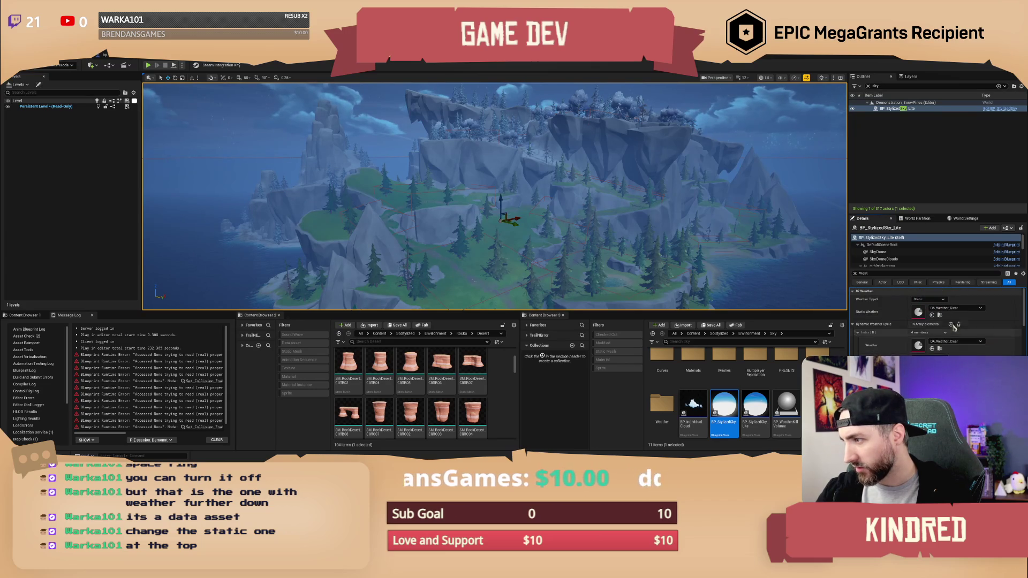
Step: Keep Weather Type on Static and choose DA_Weather_Snow_Heavy as the static weather
click(934, 300)
click(934, 304)
click(962, 309)
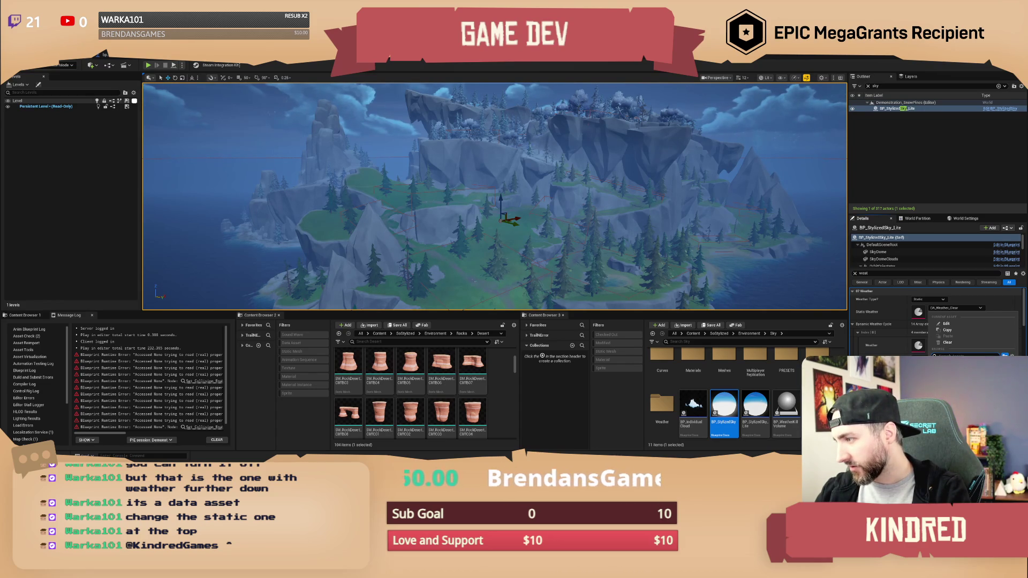
key(Return)
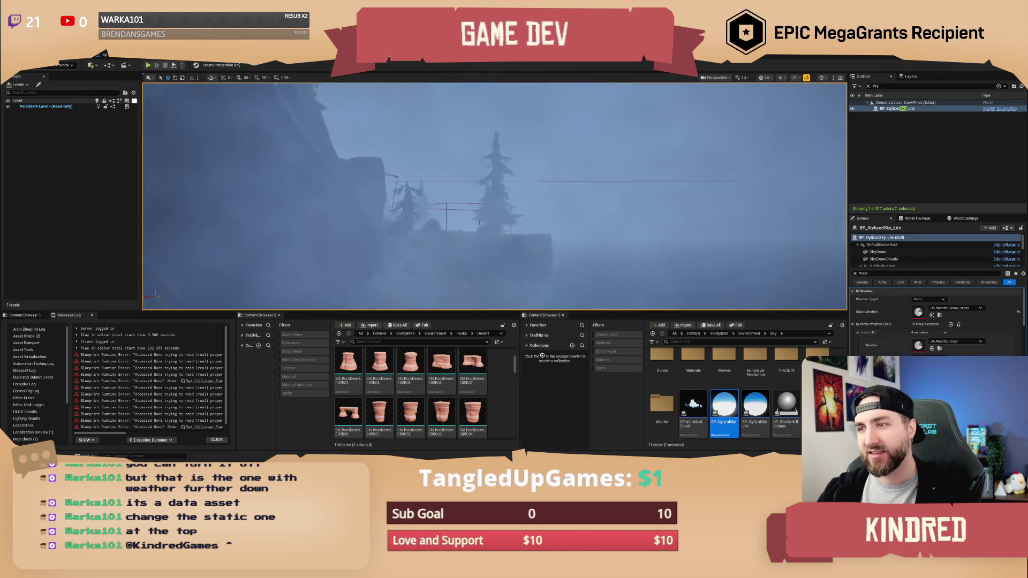
Step: Slow the camera, fly in close to the wagon and ox, and show the root Content folder
scroll(494, 196, down, 3)
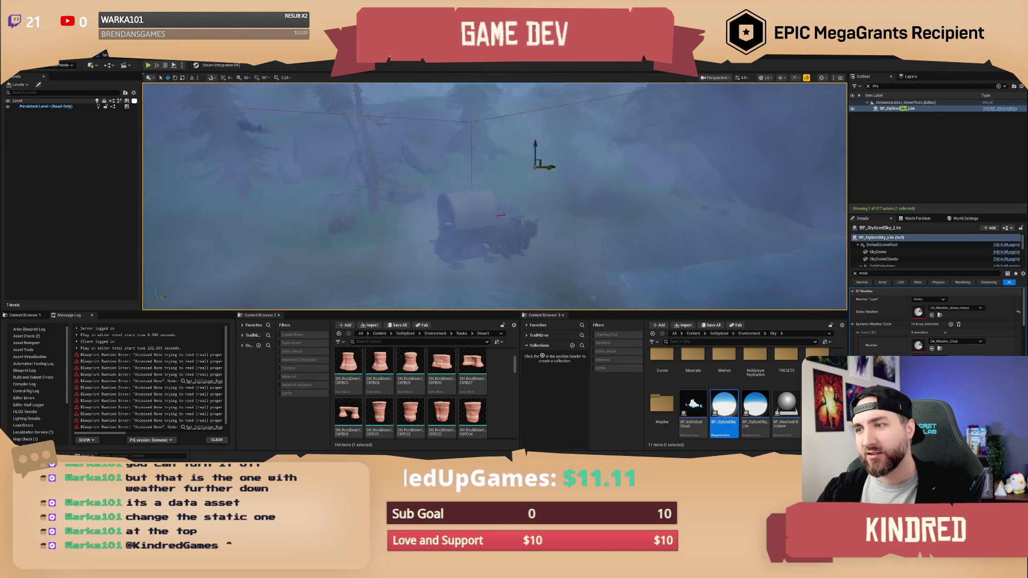
scroll(495, 196, down, 3)
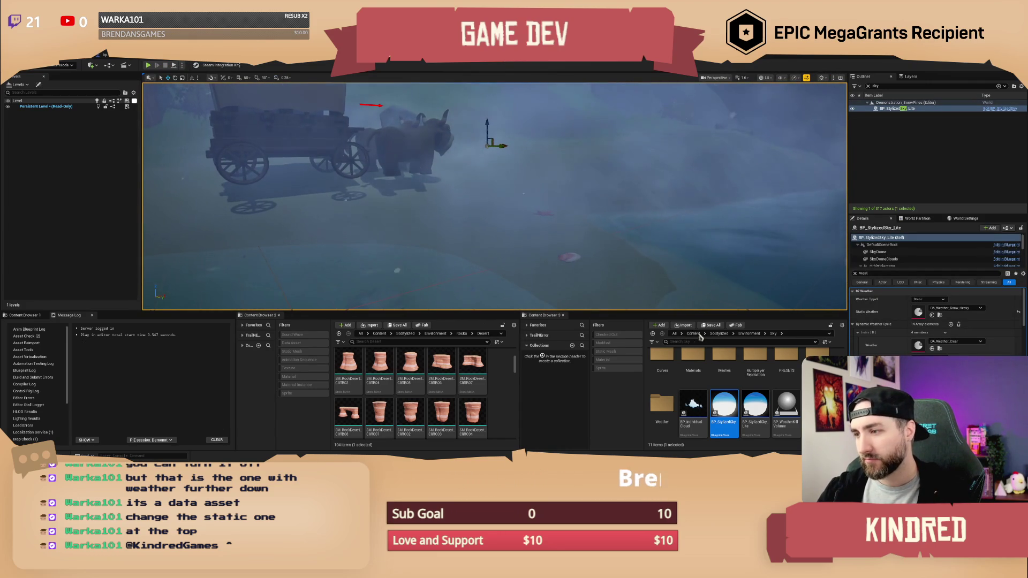
click(694, 334)
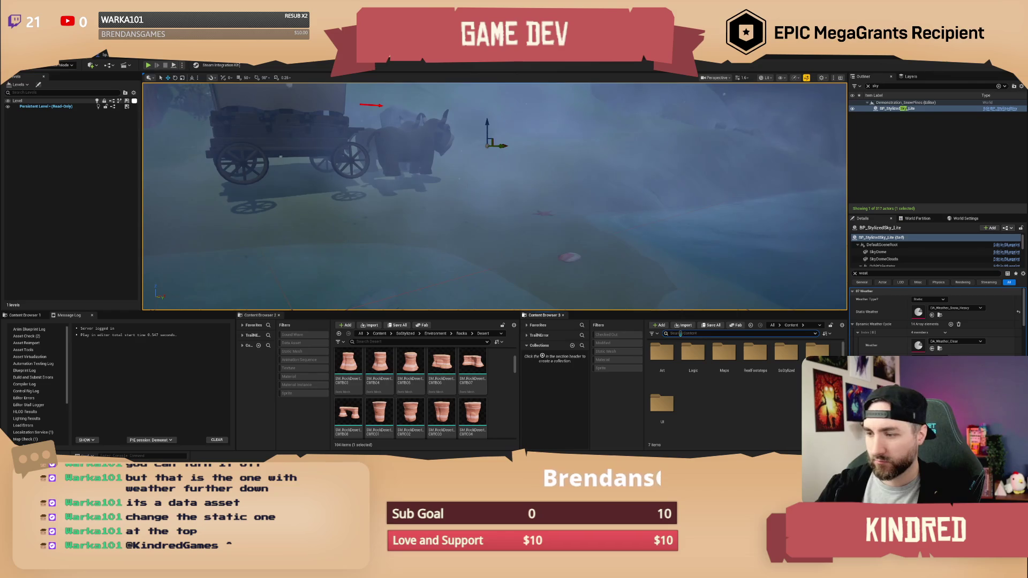
Step: Search 'rope', drop a bp_Rope beside the ox, frame it, and start a playtest
text(rope)
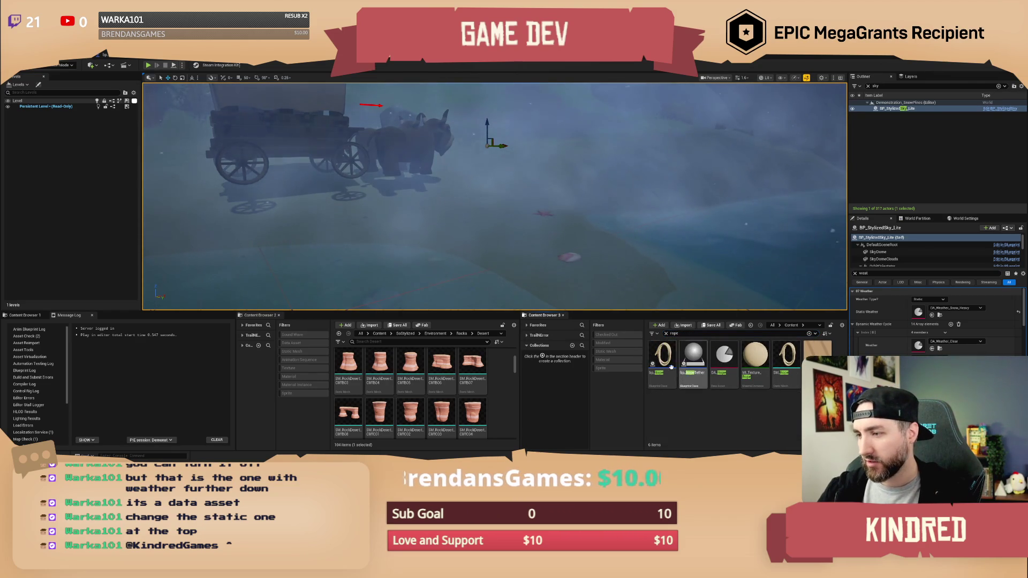
click(671, 366)
drag(502, 222, 500, 219)
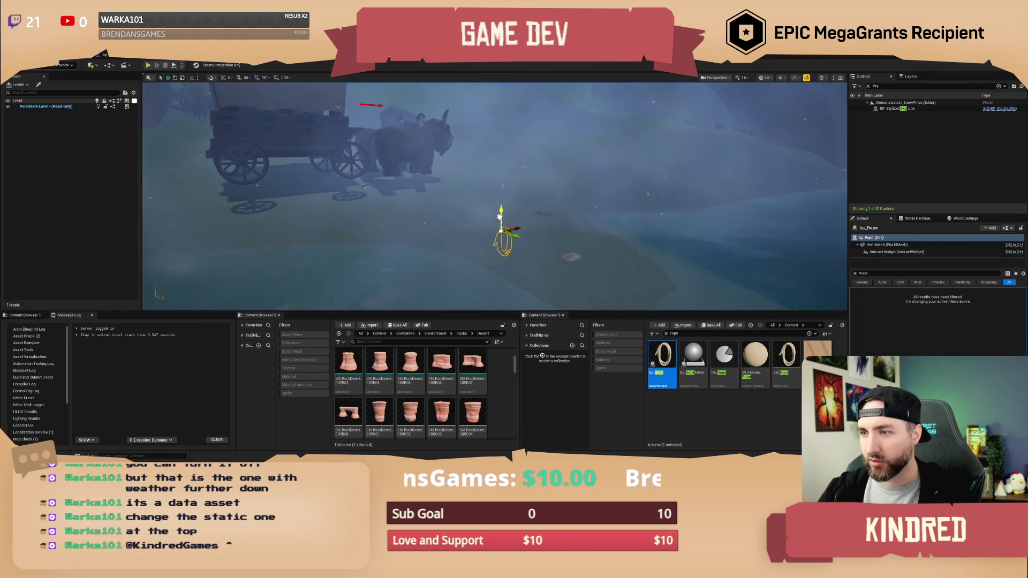
key(f)
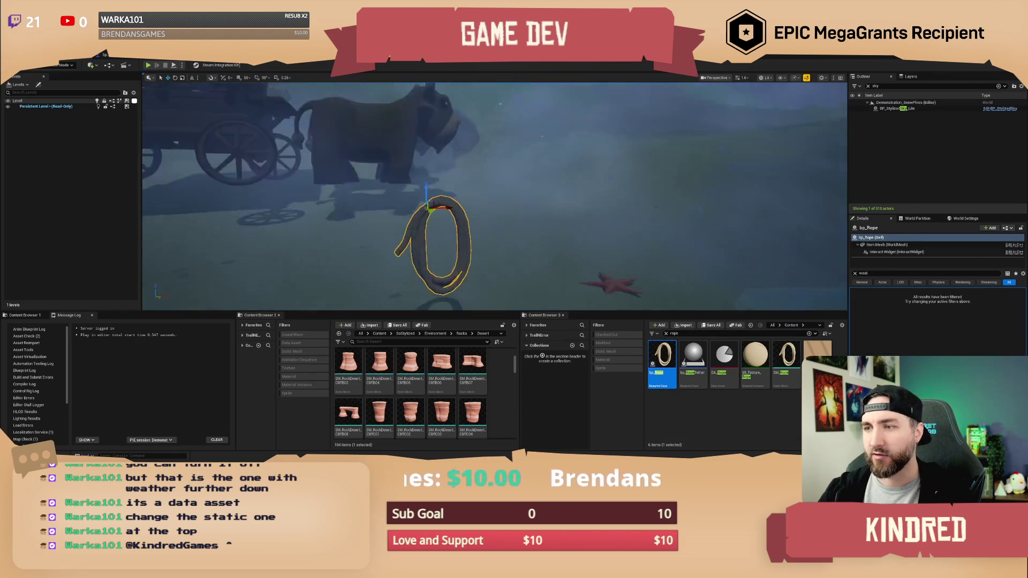
key(alt+p)
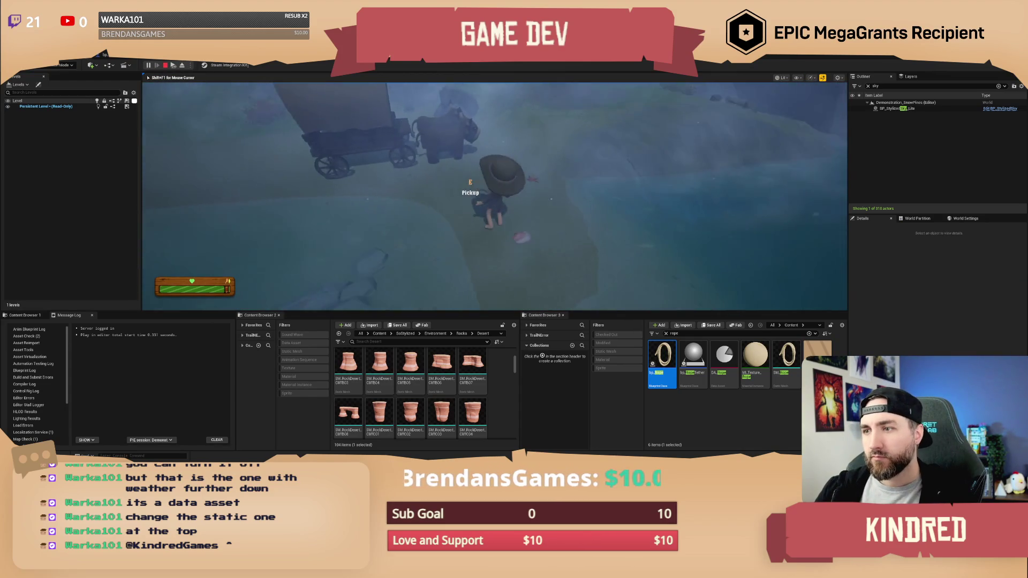
key(e)
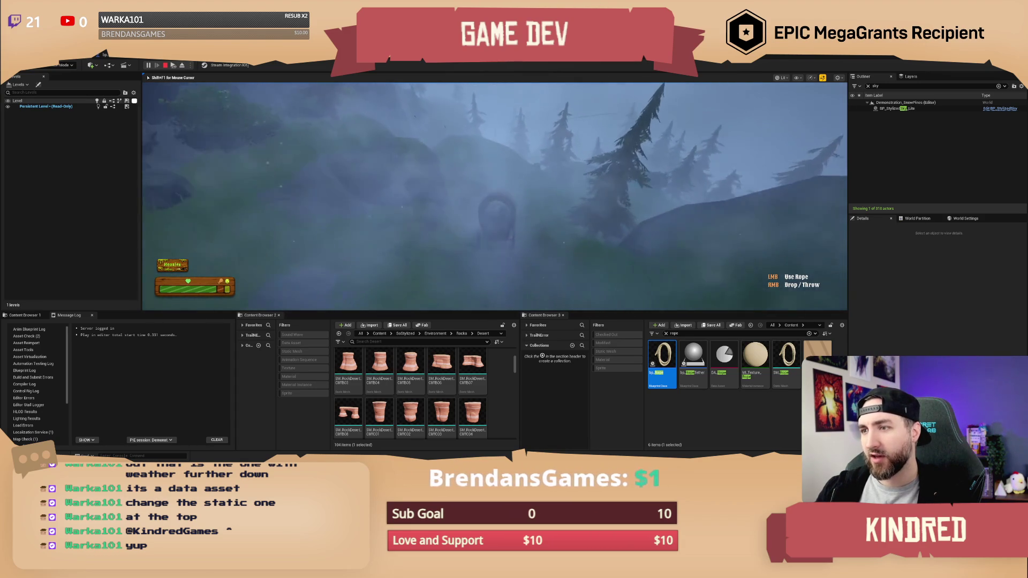
key(Escape)
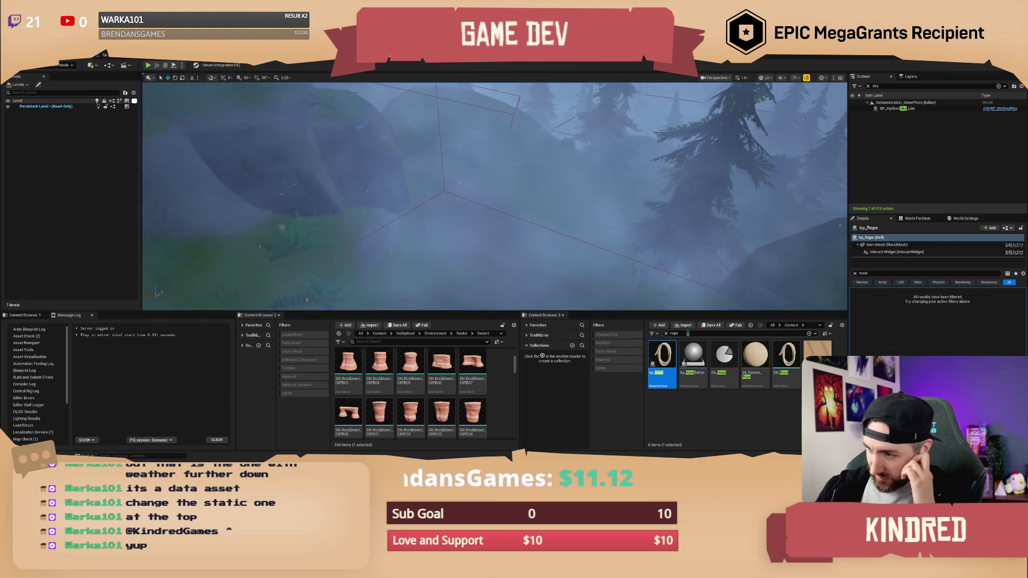
Step: Search 'forest demon' and open Demonstration_TreesFir, saving the snowy pines level and confirming check-out
click(688, 333)
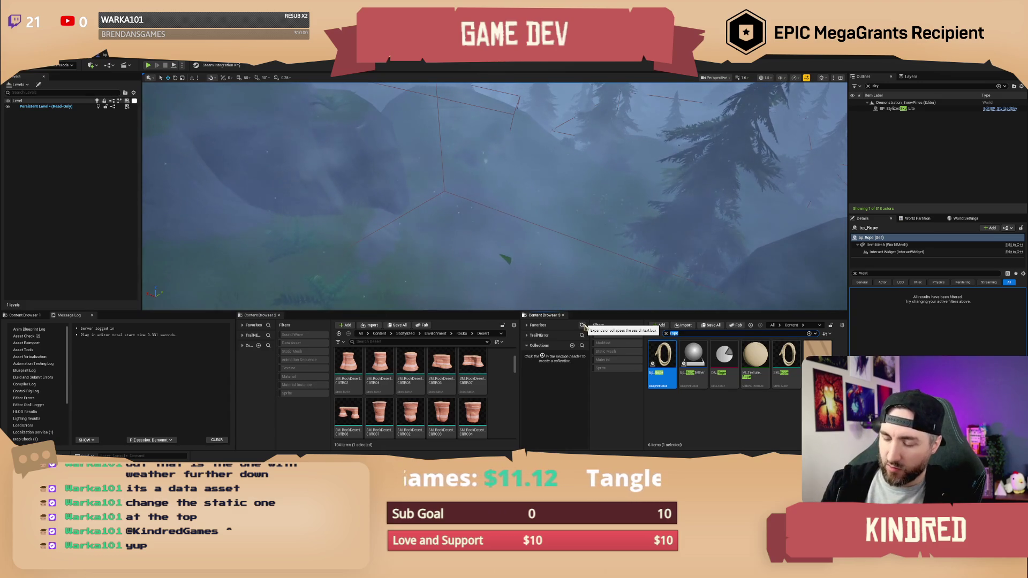
text(forest)
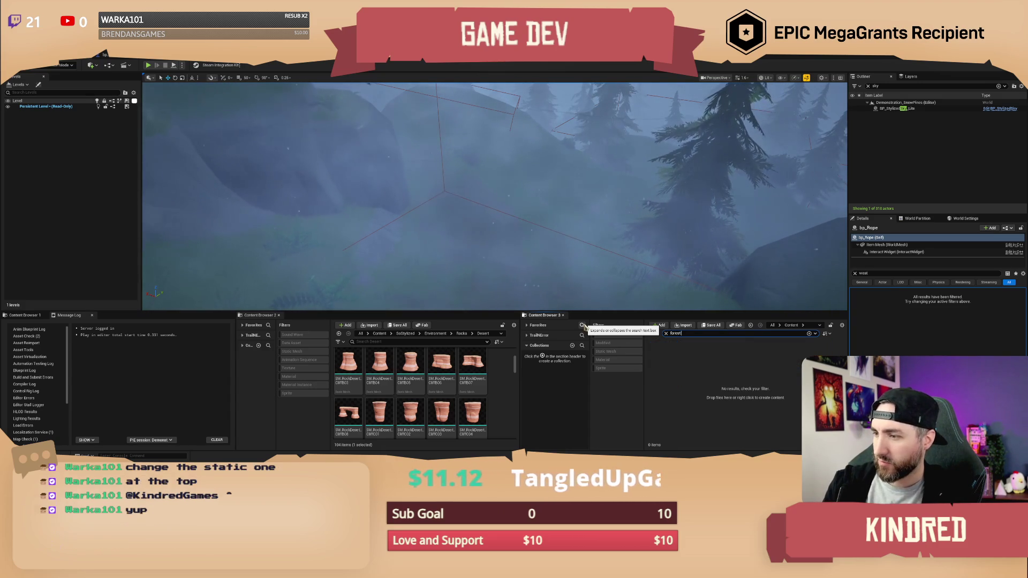
text(ir demon)
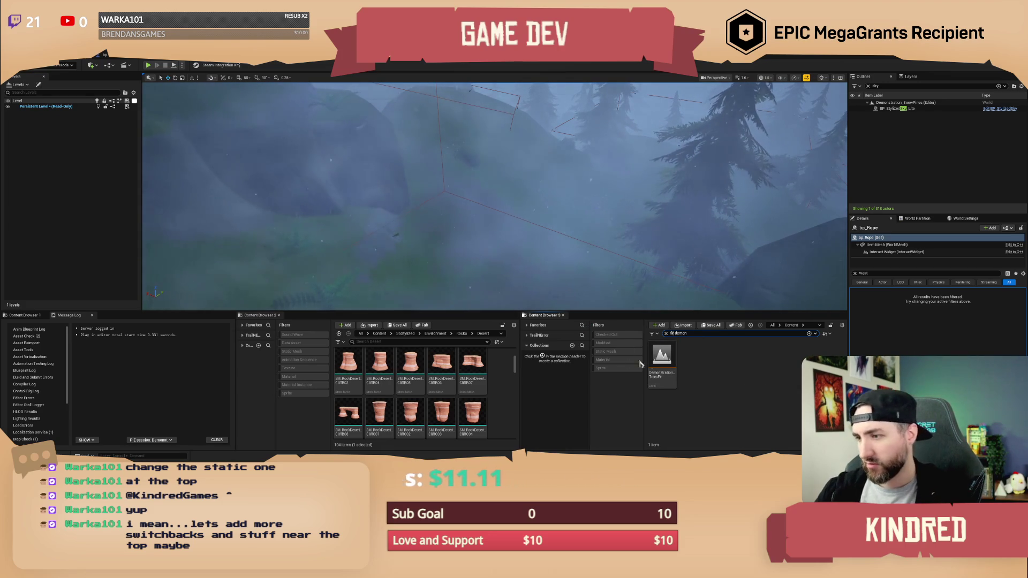
click(659, 357)
double_click(658, 359)
click(522, 324)
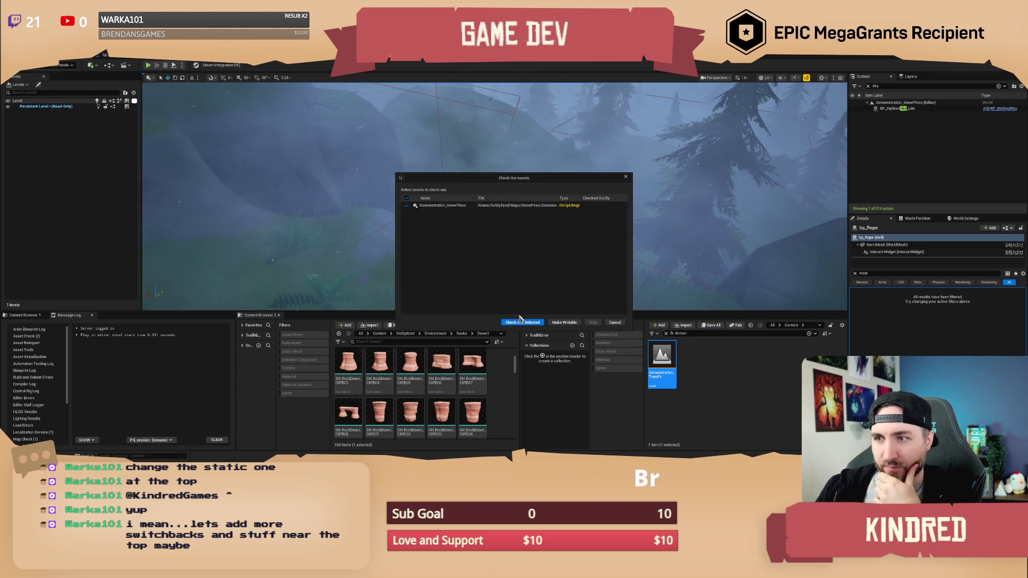
click(517, 323)
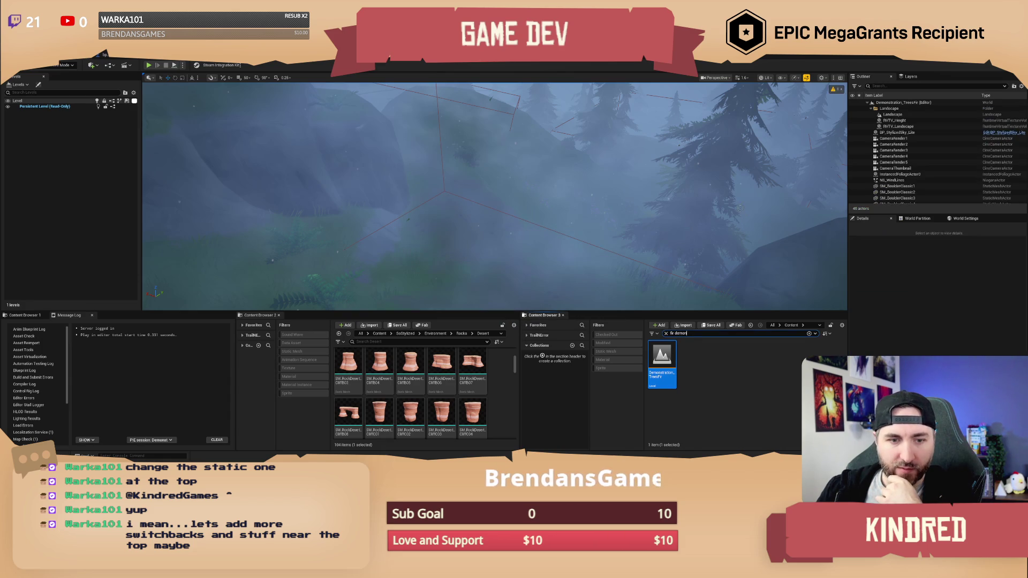
scroll(495, 196, up, 5)
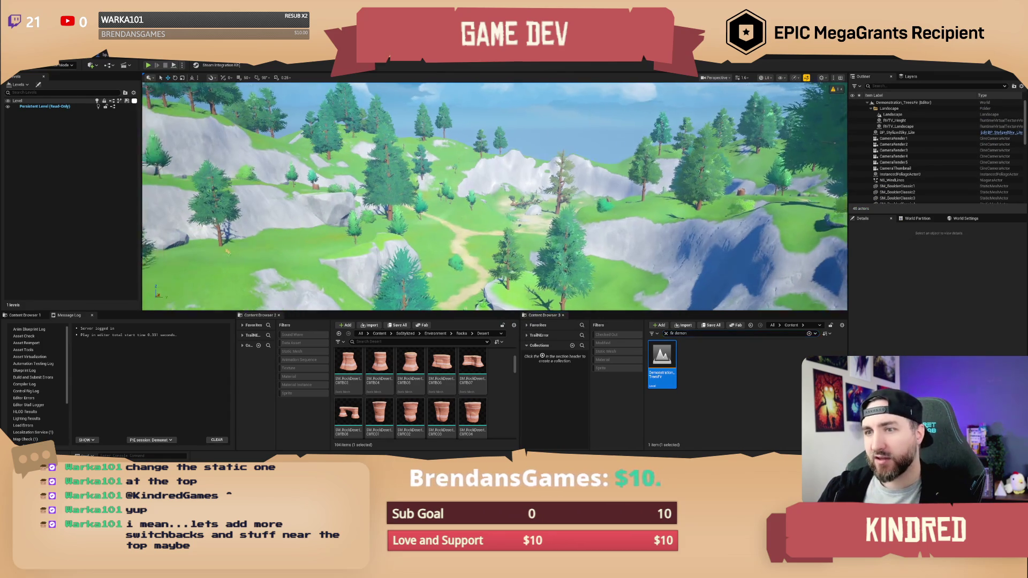
key(s)
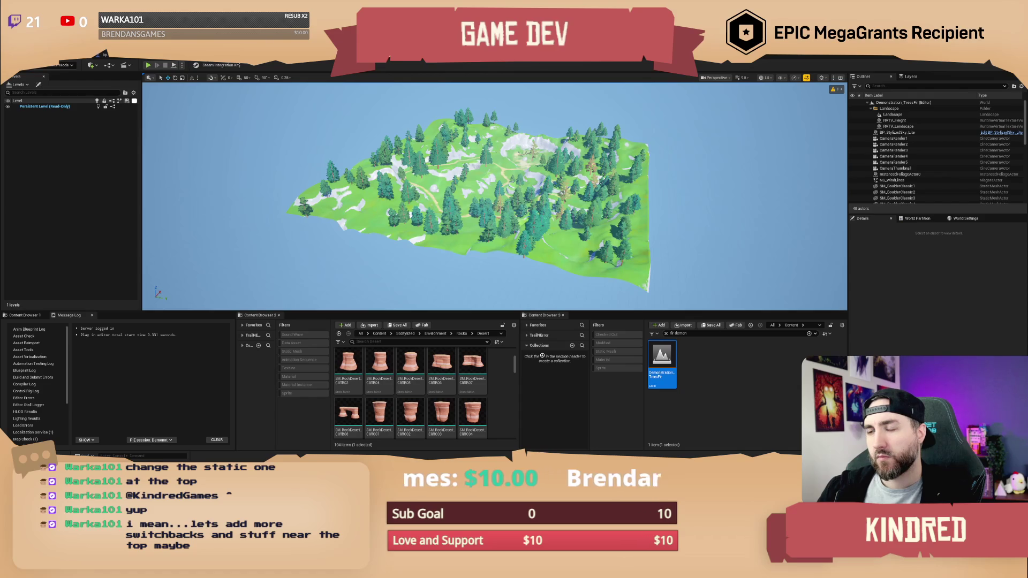
Step: Circle and swoop over the fir-covered island, ending on an aerial view of its wooded hilltop
key(w)
scroll(410, 116, up, 2)
key(s)
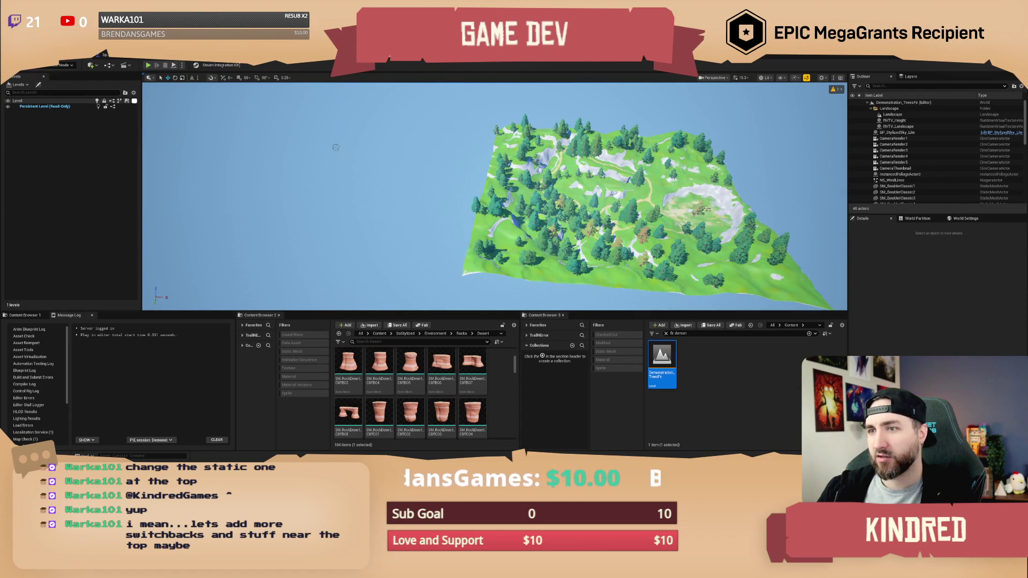
key(d)
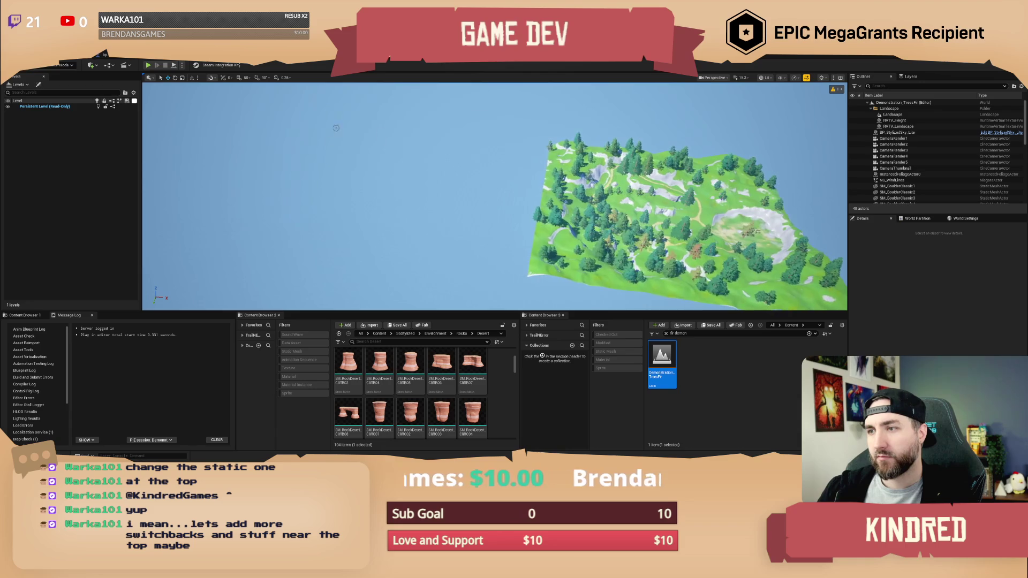
key(w)
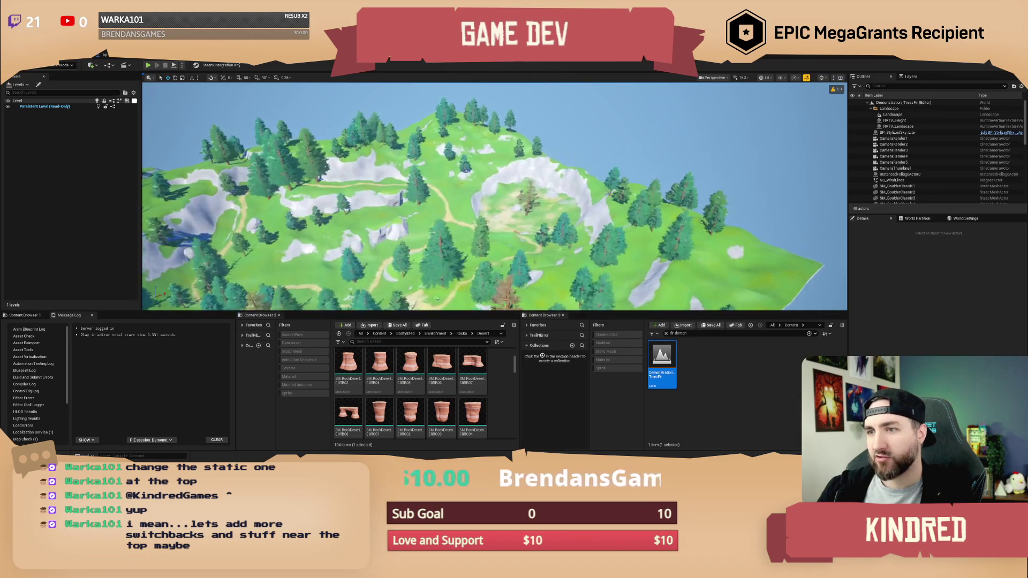
key(s)
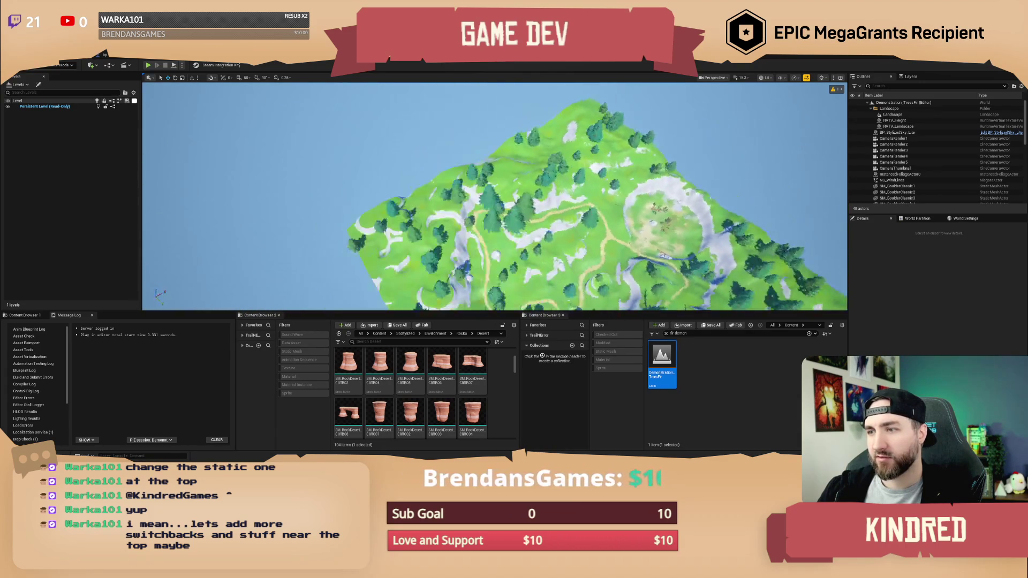
key(w)
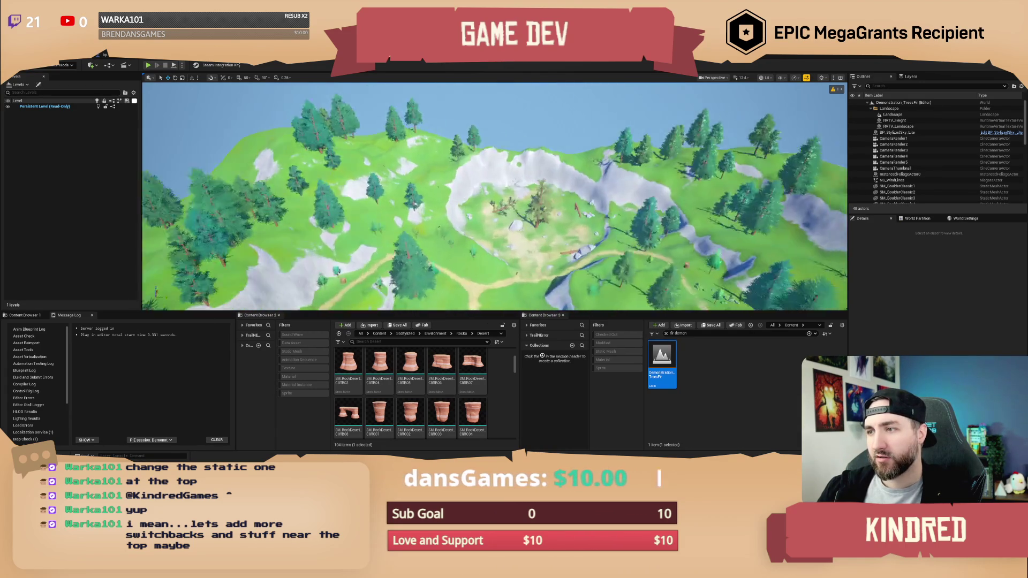
scroll(495, 196, up, 3)
key(s)
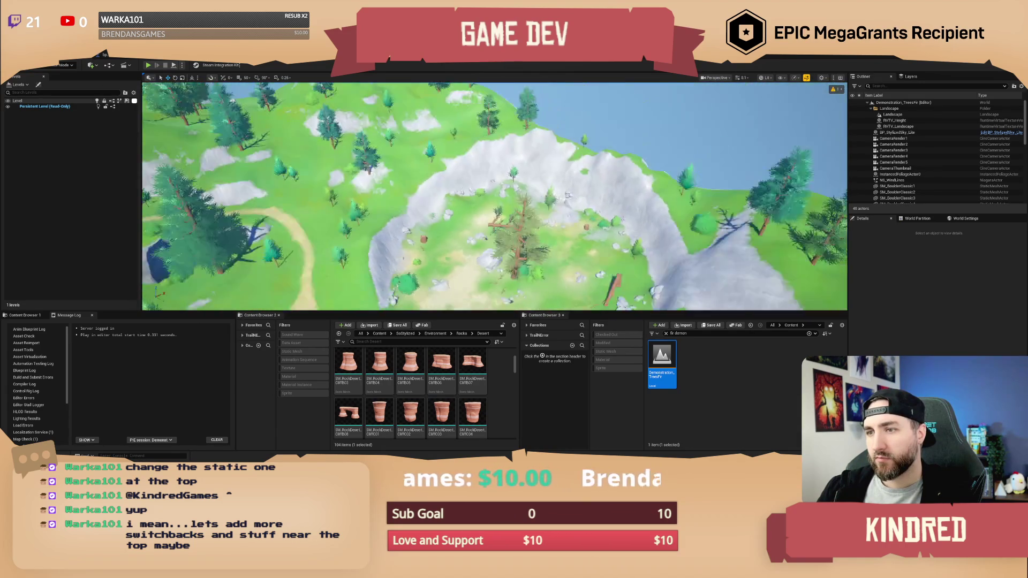
key(s)
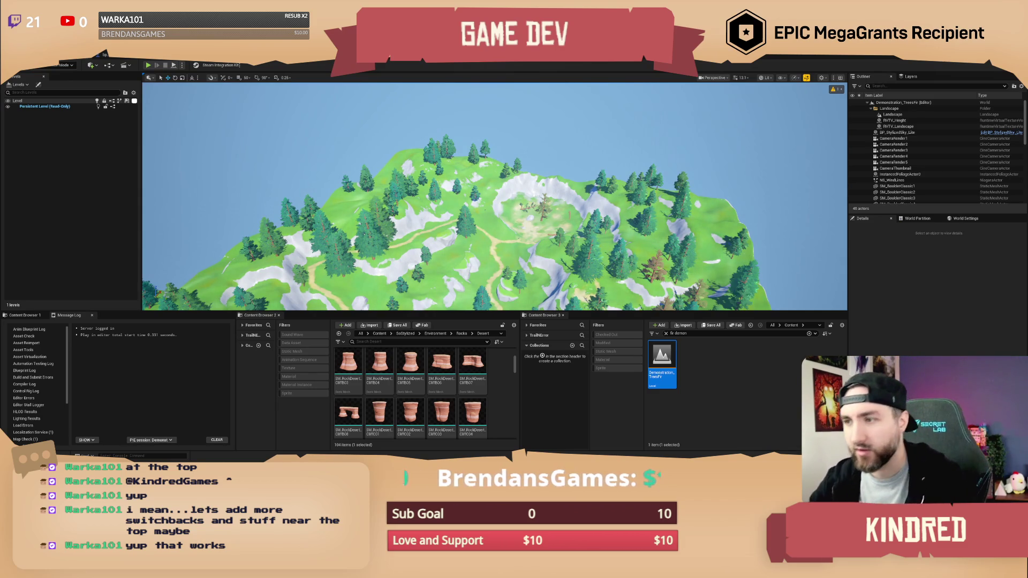
scroll(495, 196, up, 10)
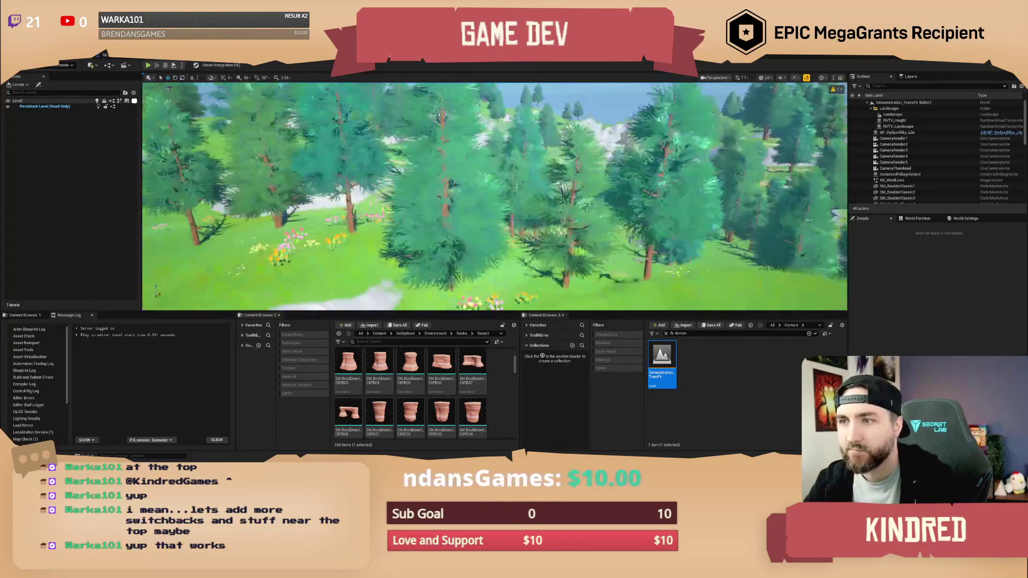
Step: Zoom in over the forest and dirt trails, then back out to a distant full-island overview
scroll(495, 196, down, 10)
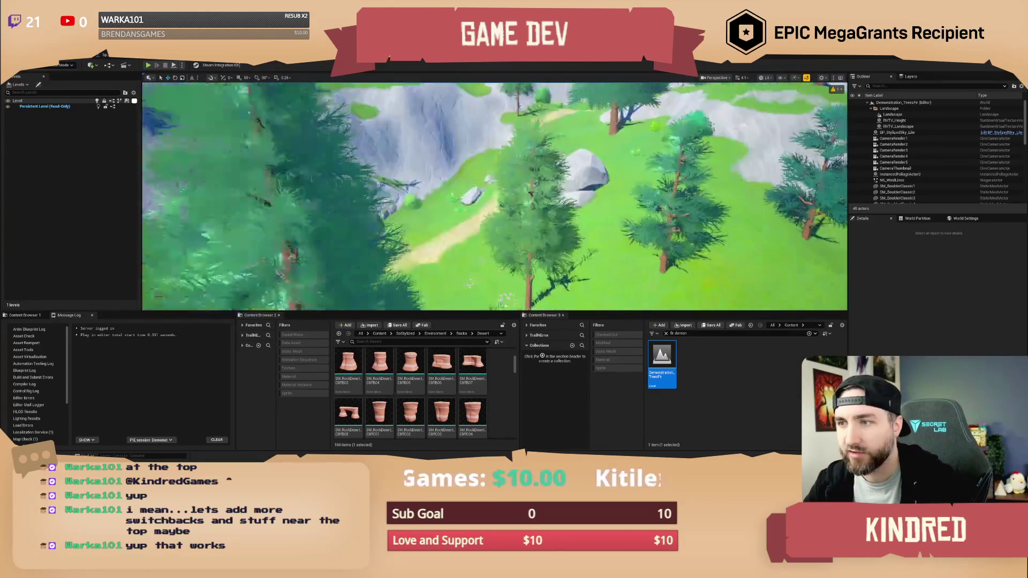
scroll(495, 196, up, 10)
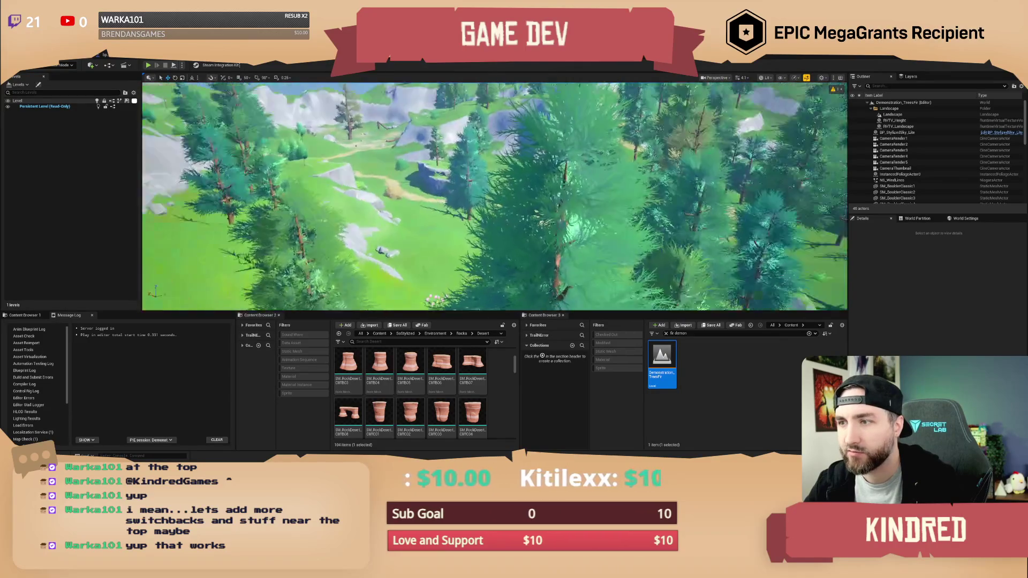
scroll(494, 196, down, 5)
scroll(495, 196, up, 10)
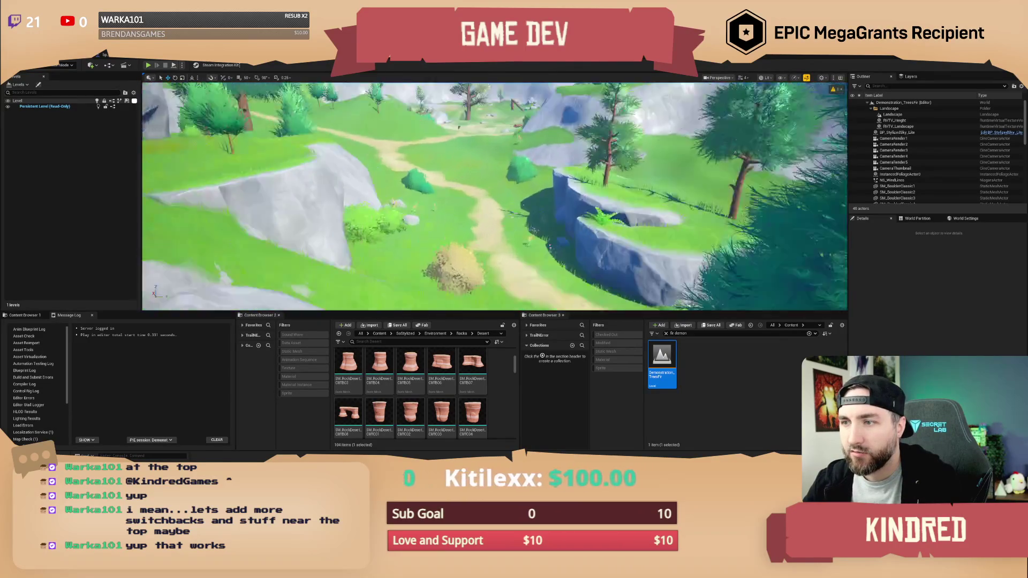
scroll(495, 196, down, 5)
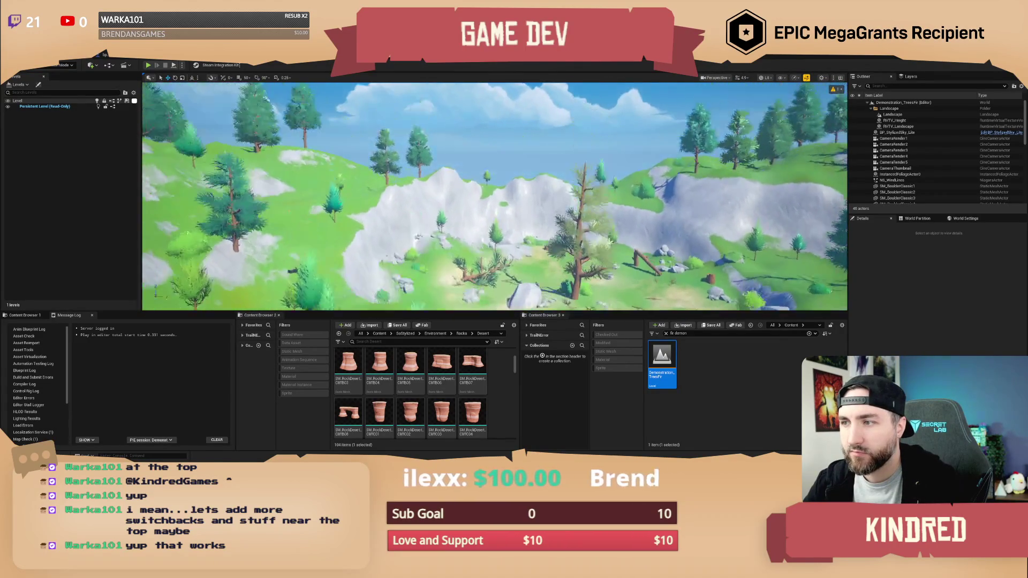
scroll(494, 196, down, 10)
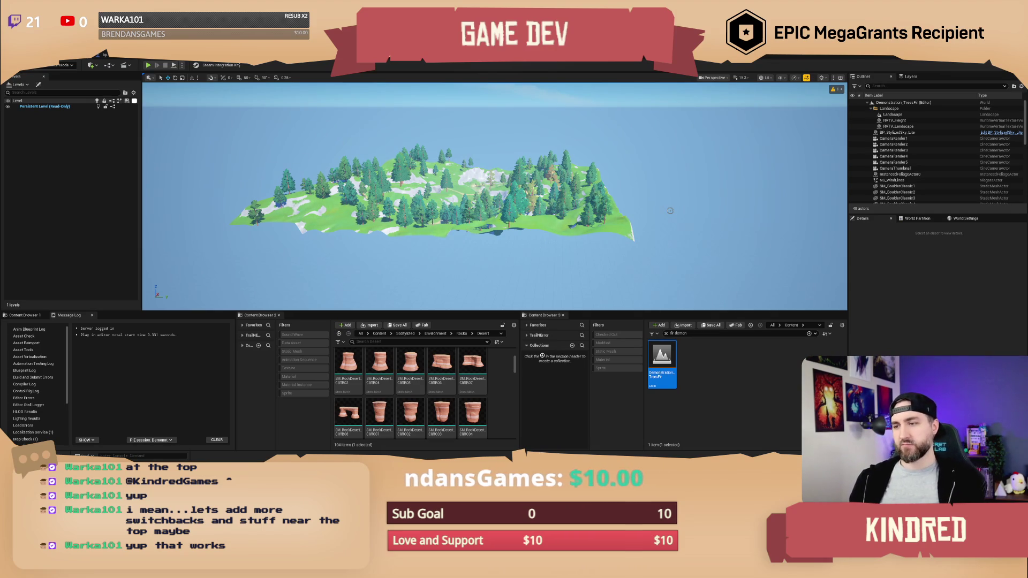
Step: Zoom toward the island, orbit to angle over its forested hilltop, and list recent levels
scroll(679, 206, up, 5)
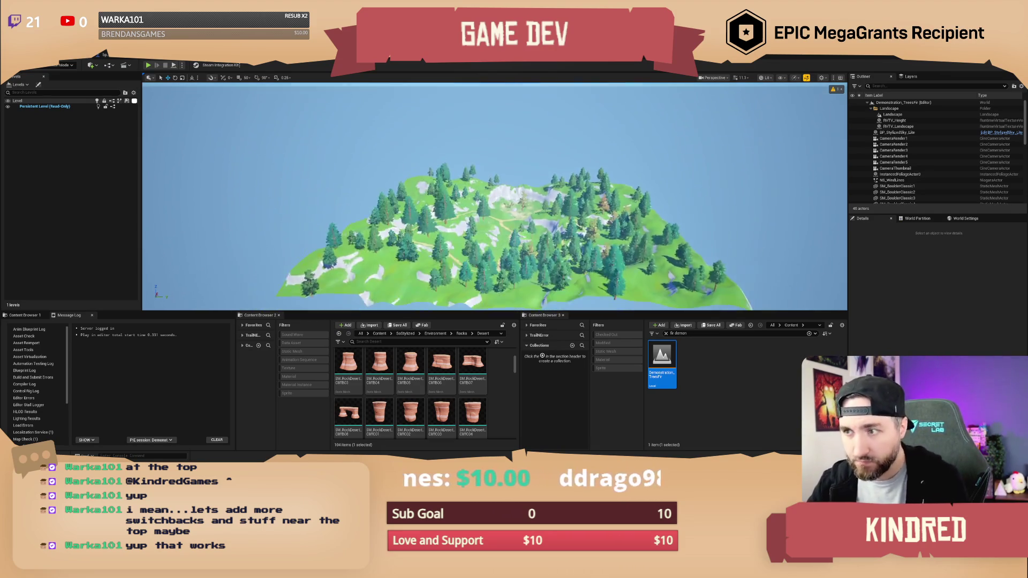
scroll(495, 196, up, 3)
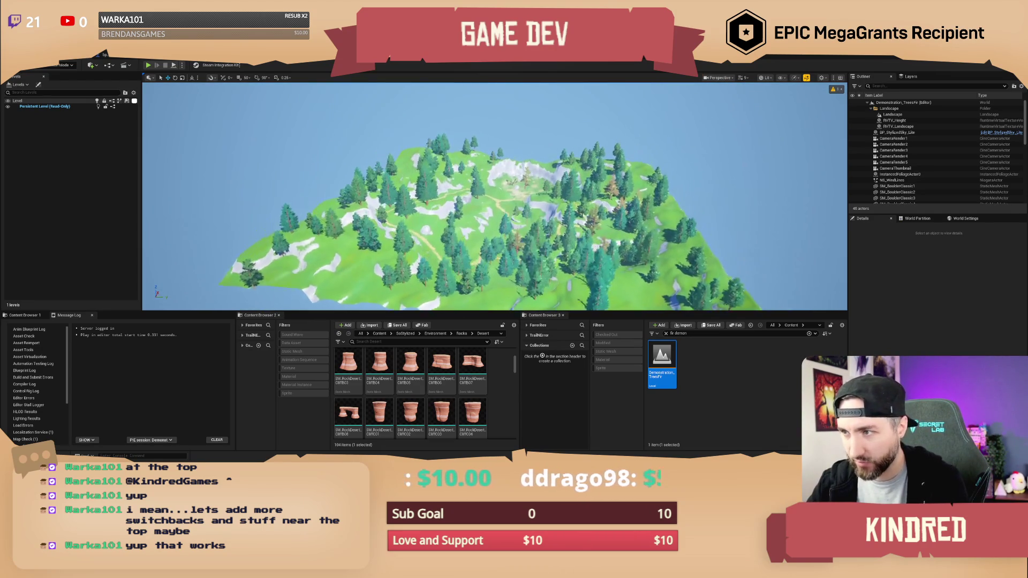
drag(495, 196, 471, 198)
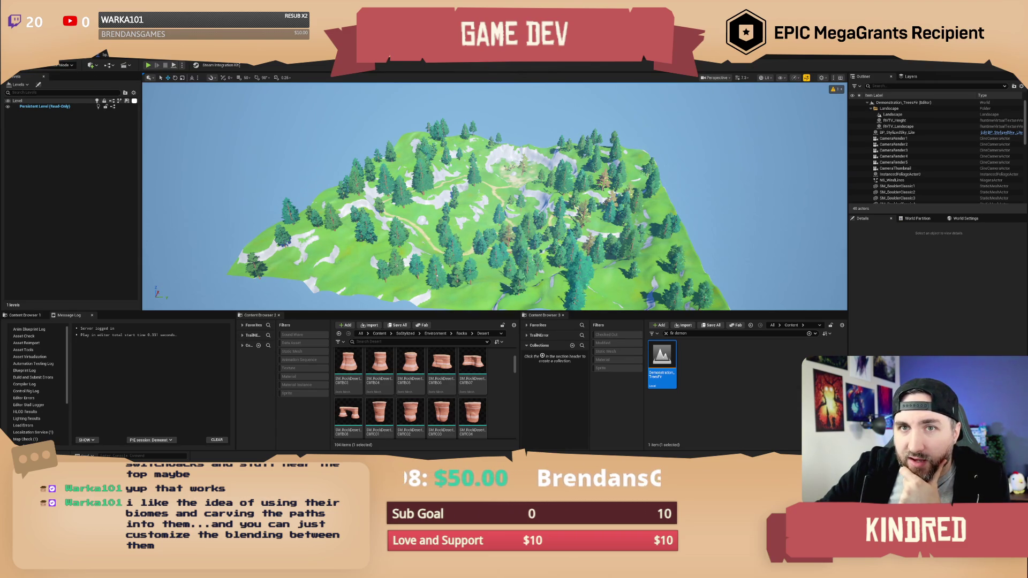
click(22, 45)
Step: Load TrailMap from recent levels and fly over its red rock canyon, mountains and river
mouse_move(90, 90)
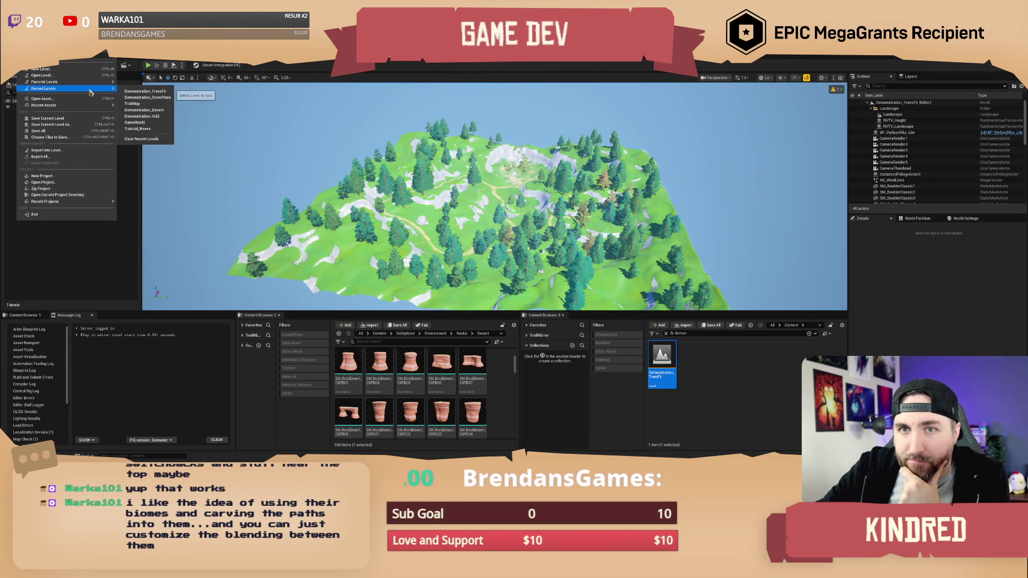
click(161, 105)
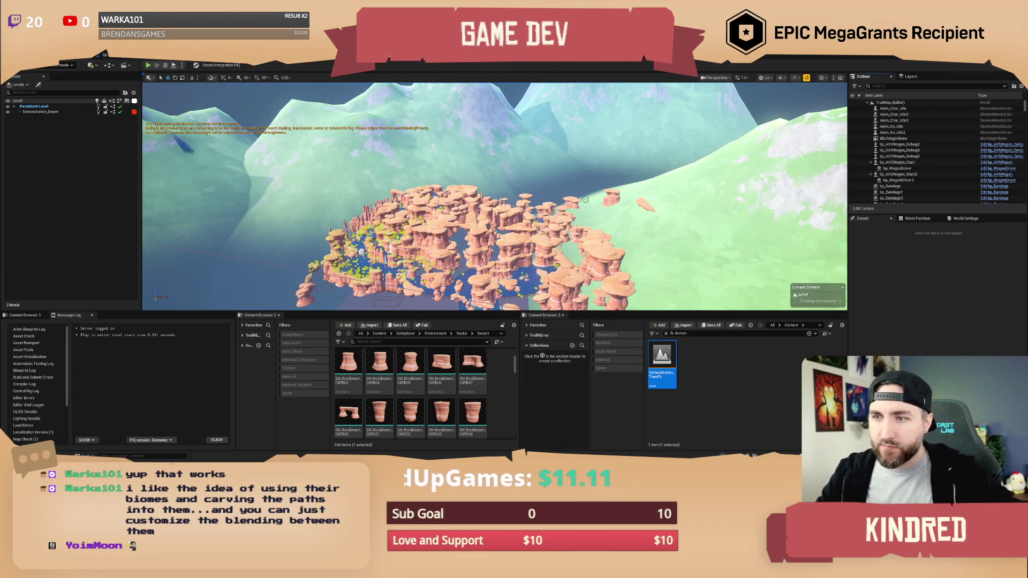
scroll(494, 196, up, 5)
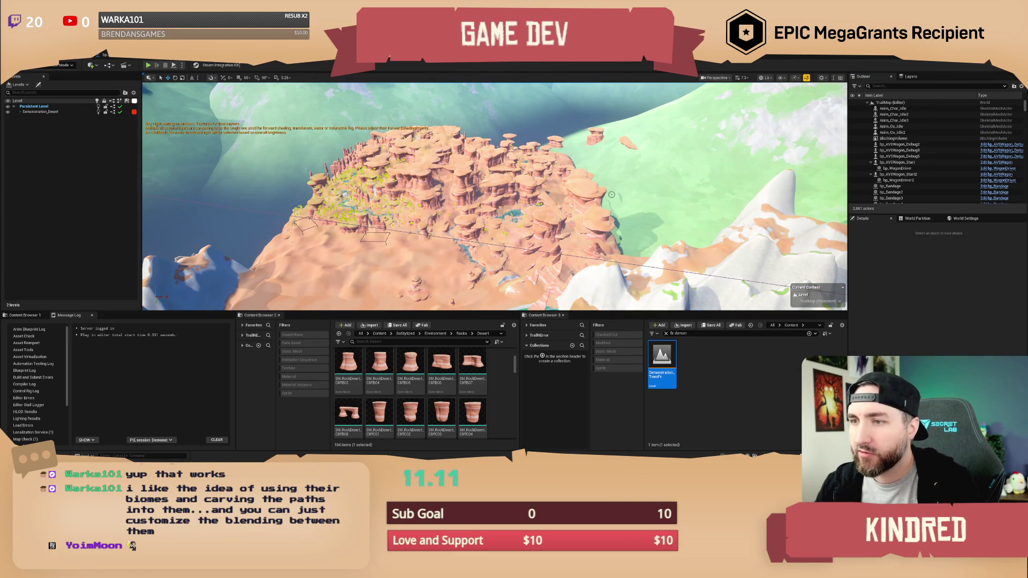
mouse_move(611, 195)
mouse_down()
mouse_move(587, 136)
mouse_move(611, 195)
mouse_up()
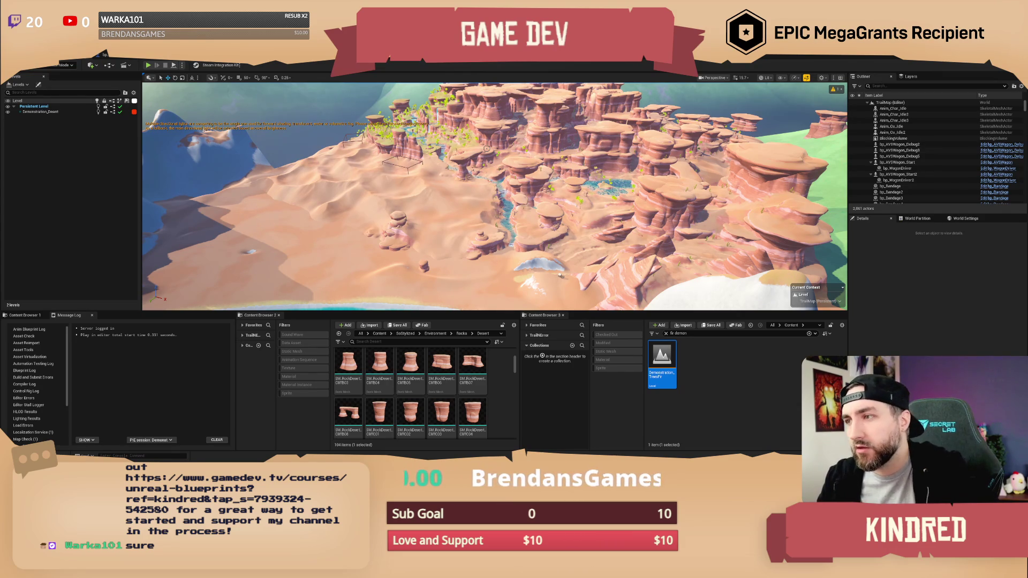
key(s)
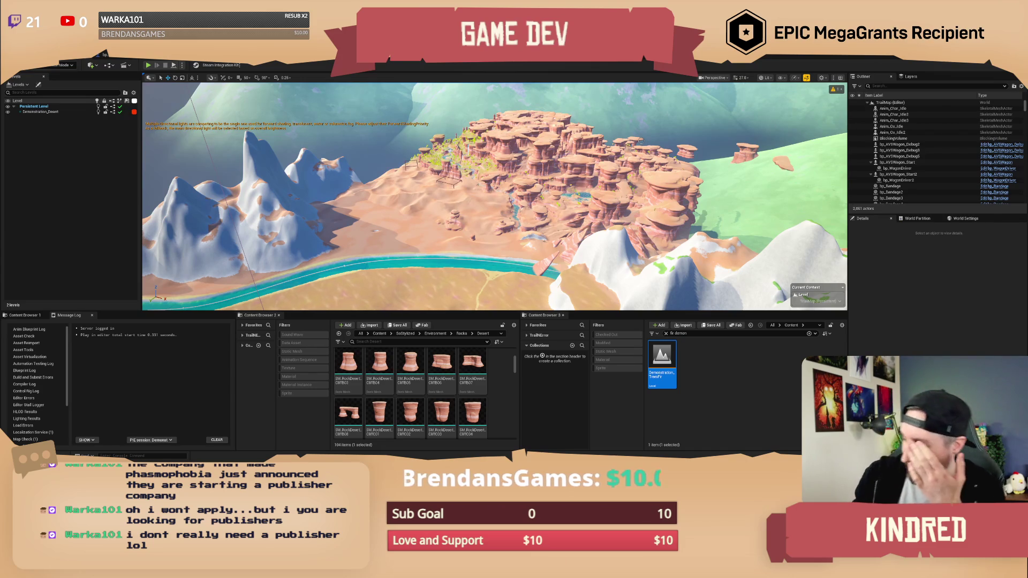
click(730, 377)
right_click(679, 222)
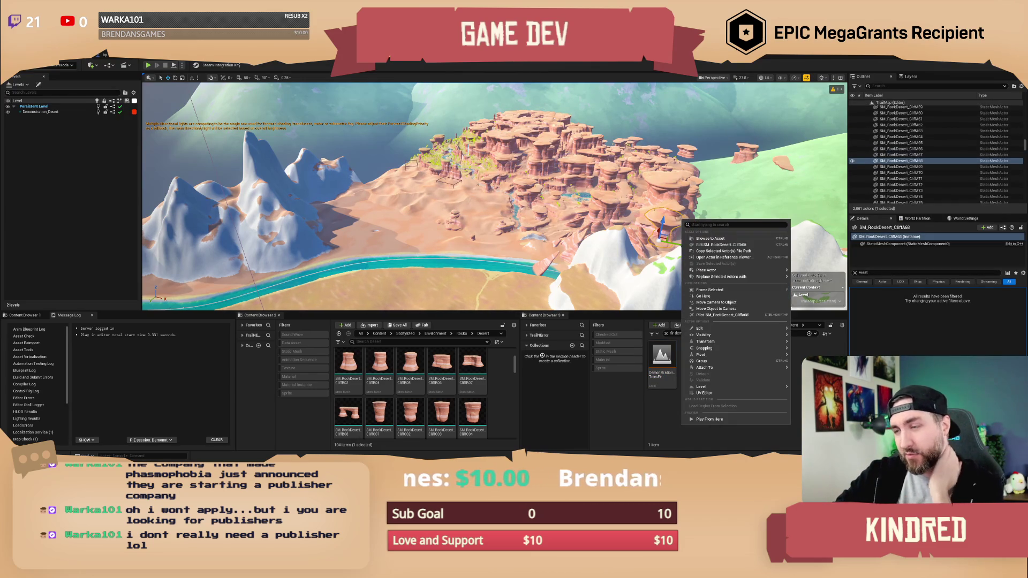
click(667, 179)
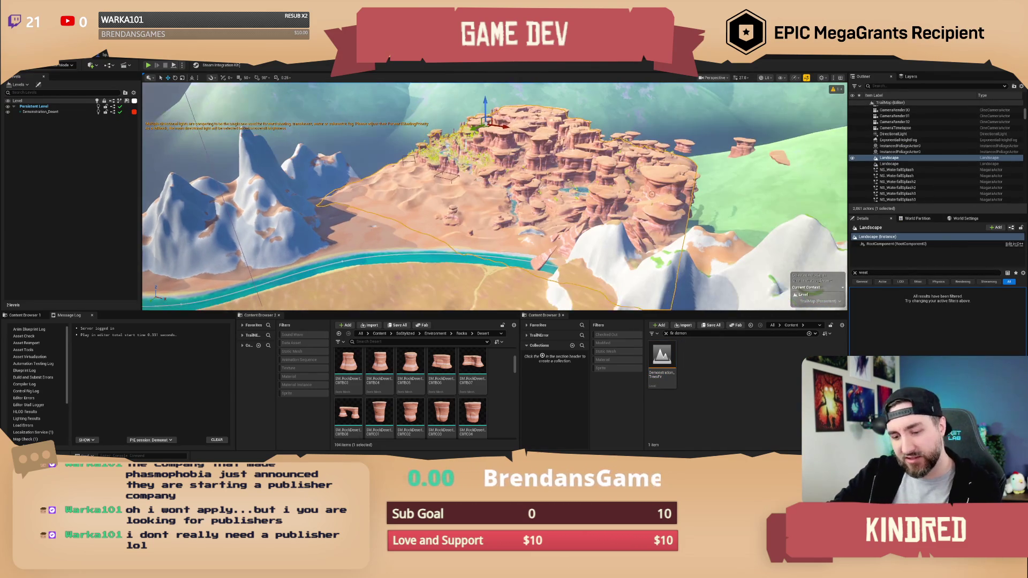
key(Escape)
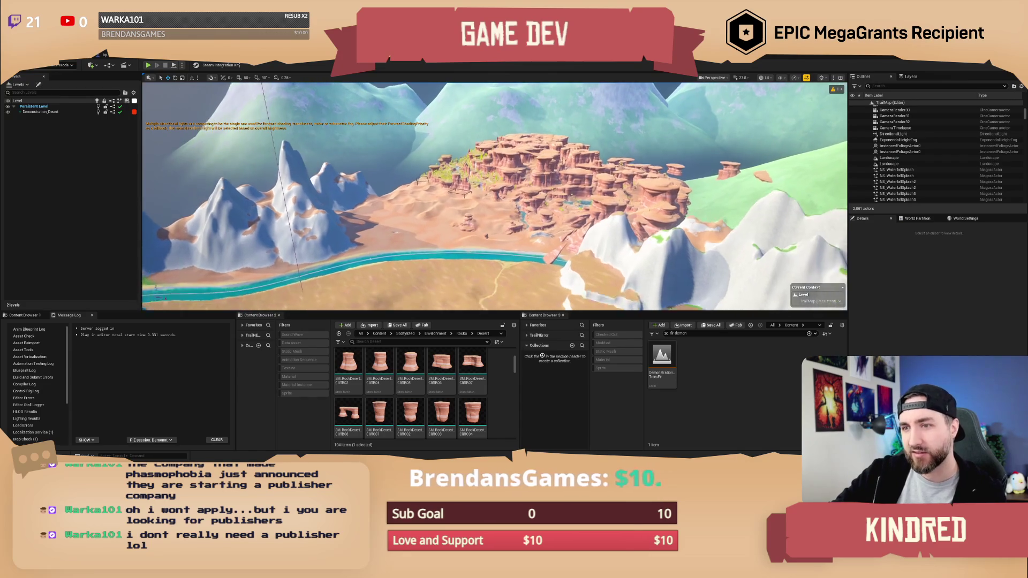
scroll(643, 196, up, 1)
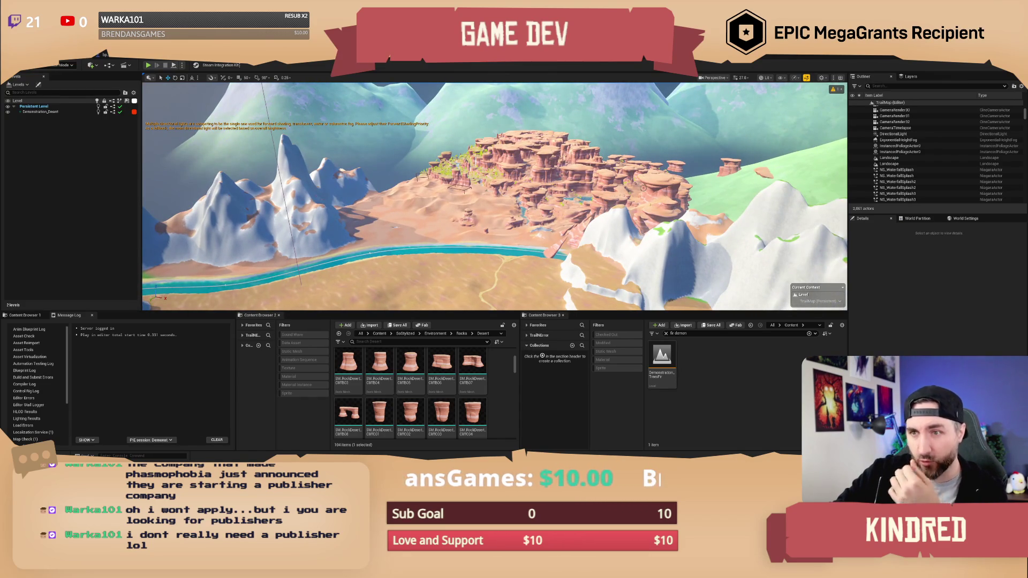